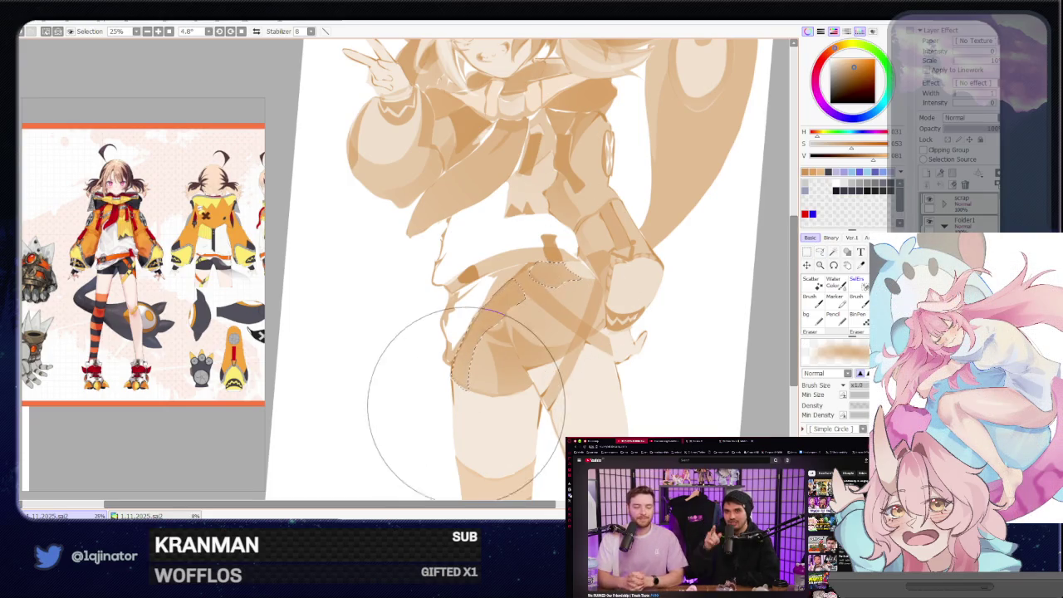
- Zoom in and lasso a freeform selection around the shorts pocket in three strokes
scroll(664, 274, down, 1)
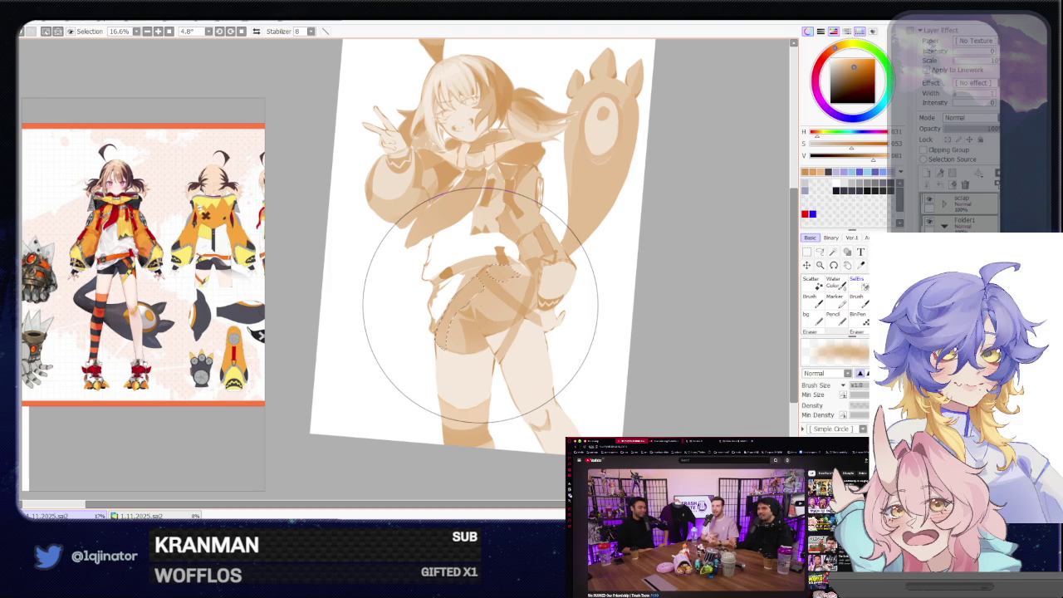
click(822, 251)
scroll(553, 323, up, 3)
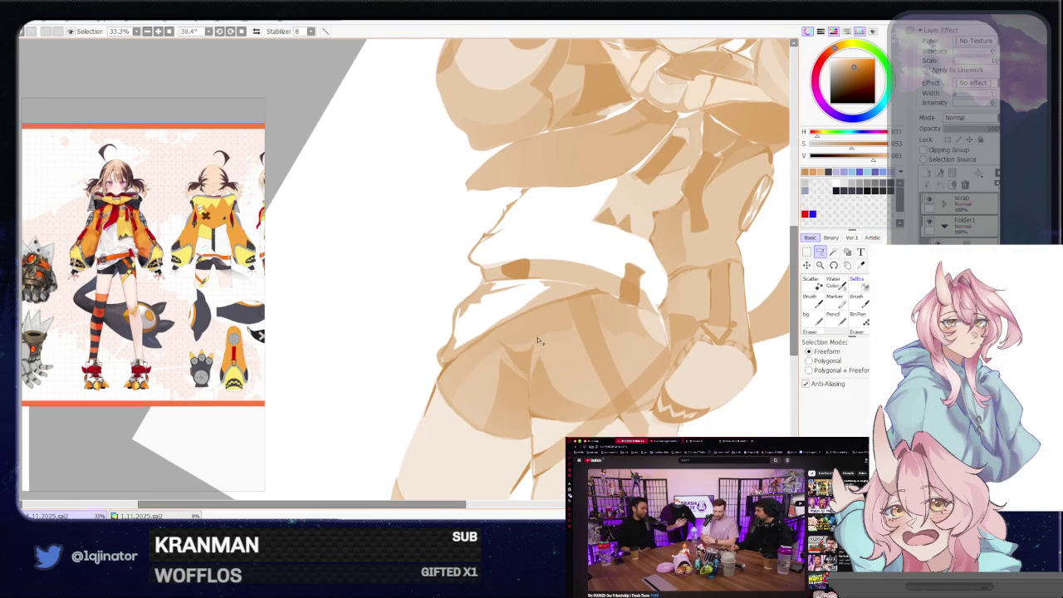
drag(504, 351, 518, 378)
drag(495, 433, 476, 361)
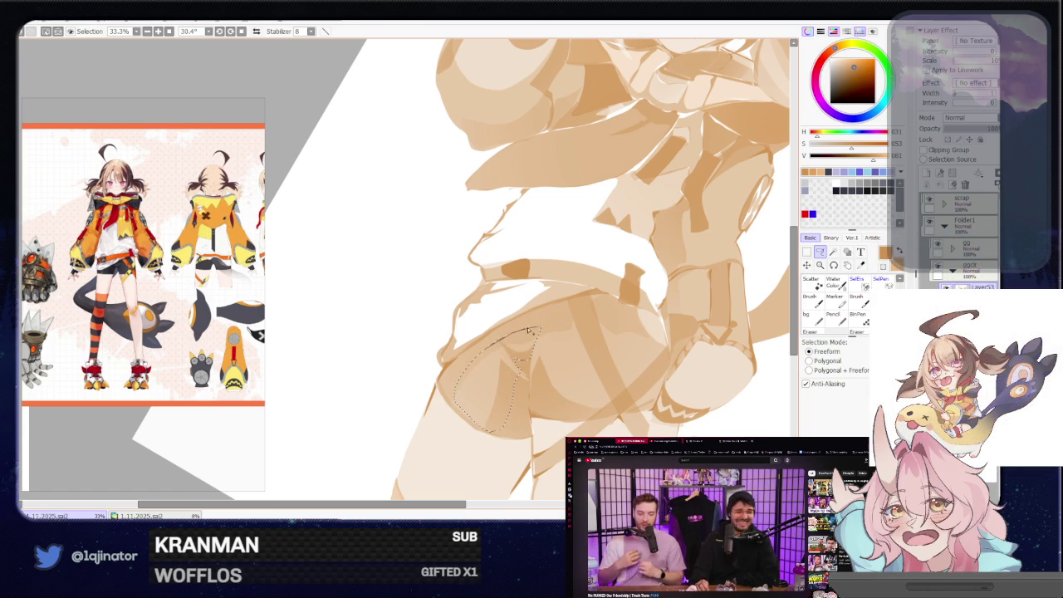
drag(570, 316, 599, 396)
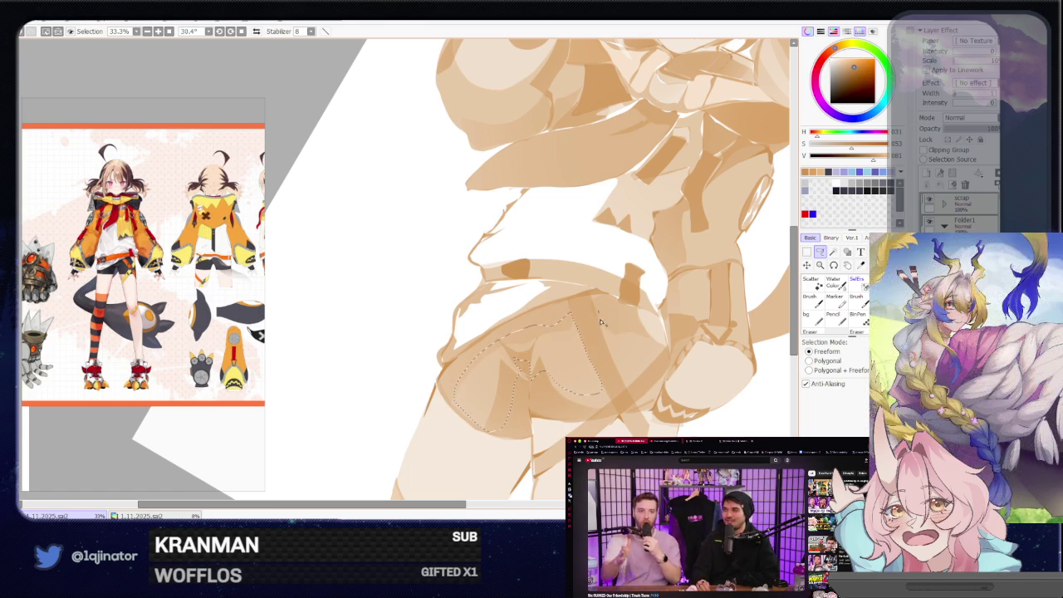
- Add another selected area on the shorts, then trim the selection with SelEra
key(minus)
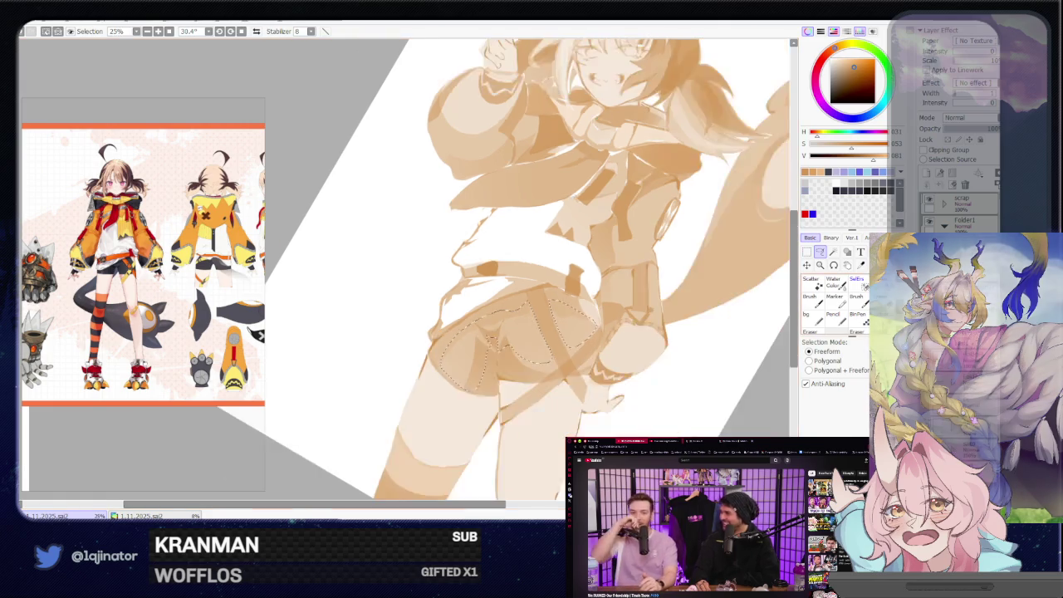
key(b)
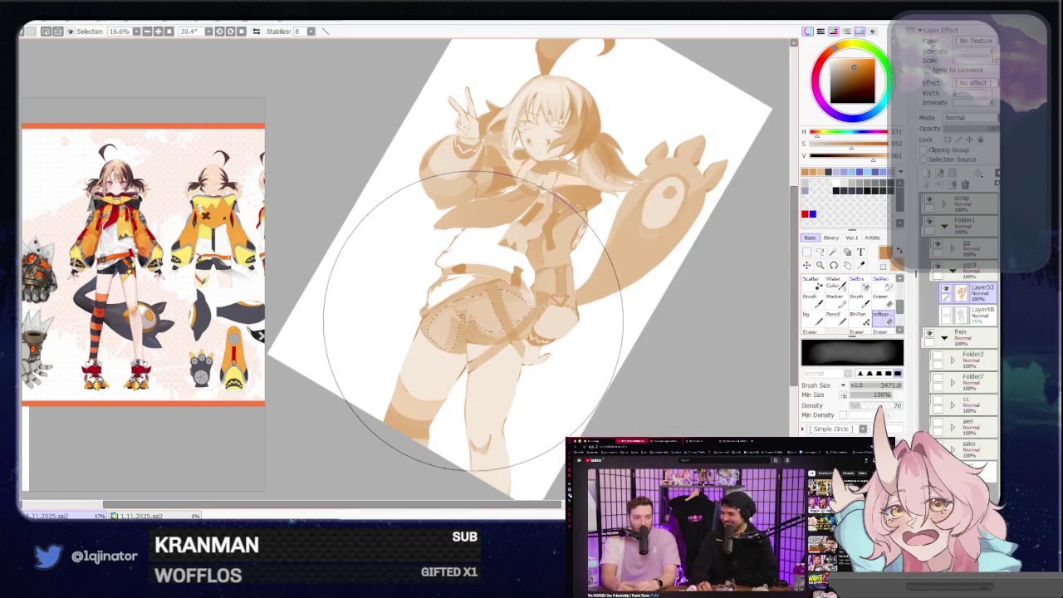
key(m)
key(plus)
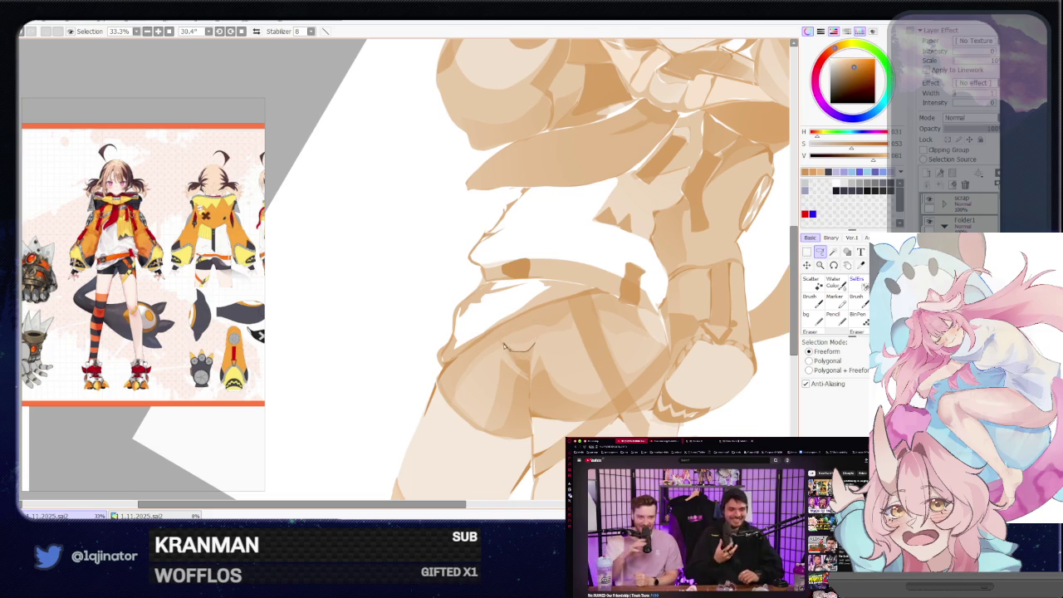
drag(503, 346, 534, 351)
key(e)
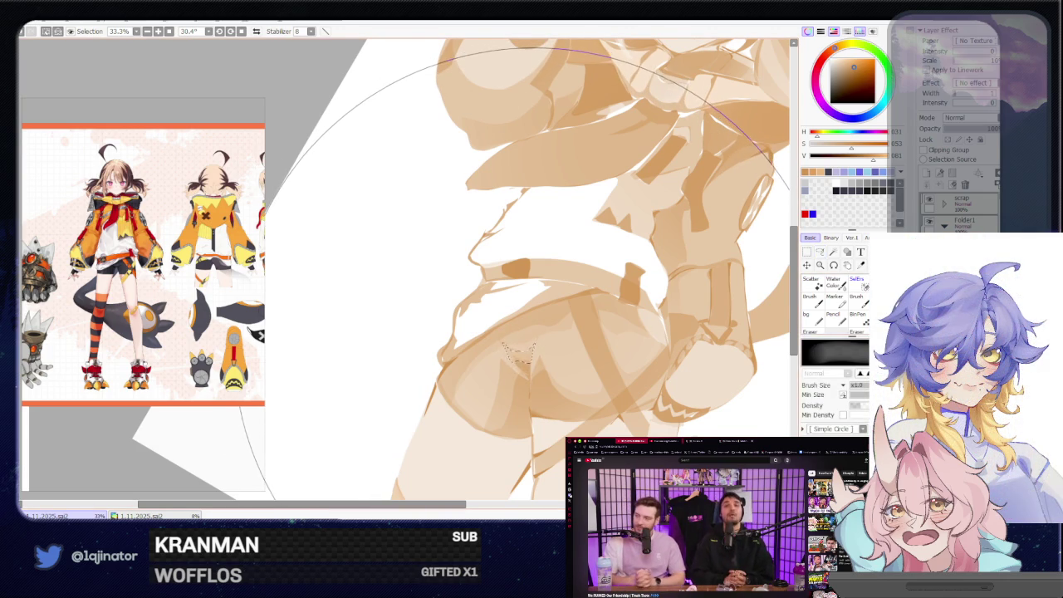
- Lasso the pocket shape with a zigzag top edge on the shorts
key(ctrl+minus)
key(ctrl+minus)
key(ctrl+minus)
click(820, 252)
key(ctrl+plus)
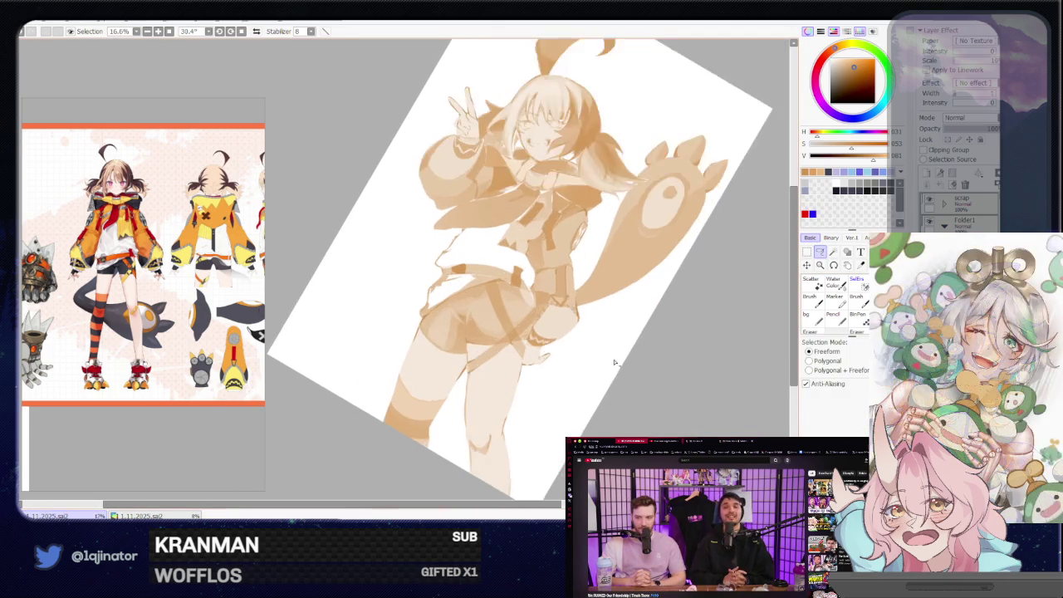
key(ctrl+plus)
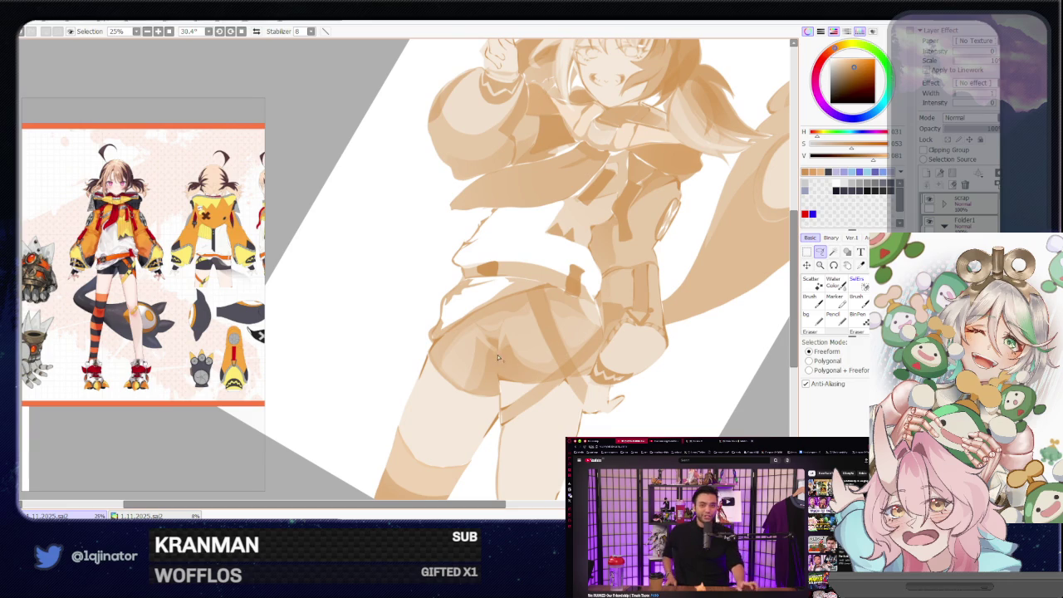
drag(498, 357, 485, 336)
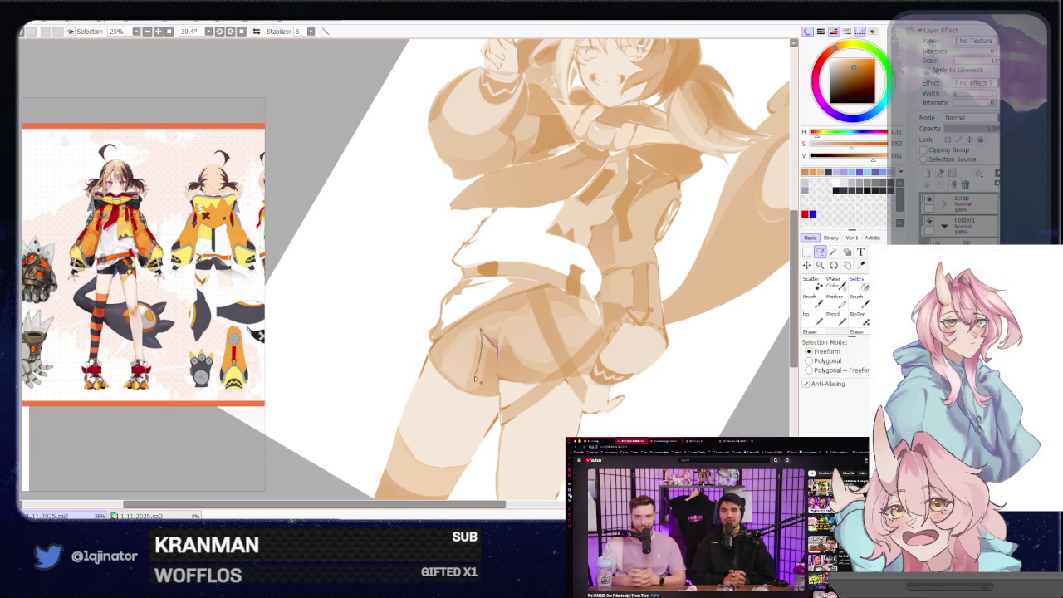
drag(462, 391, 494, 398)
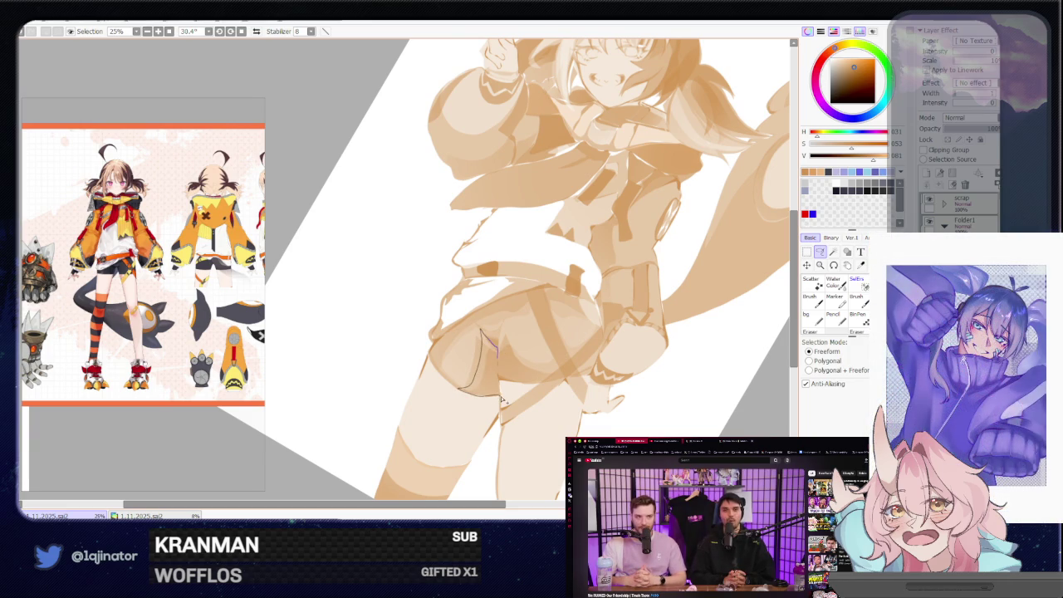
drag(496, 364, 503, 331)
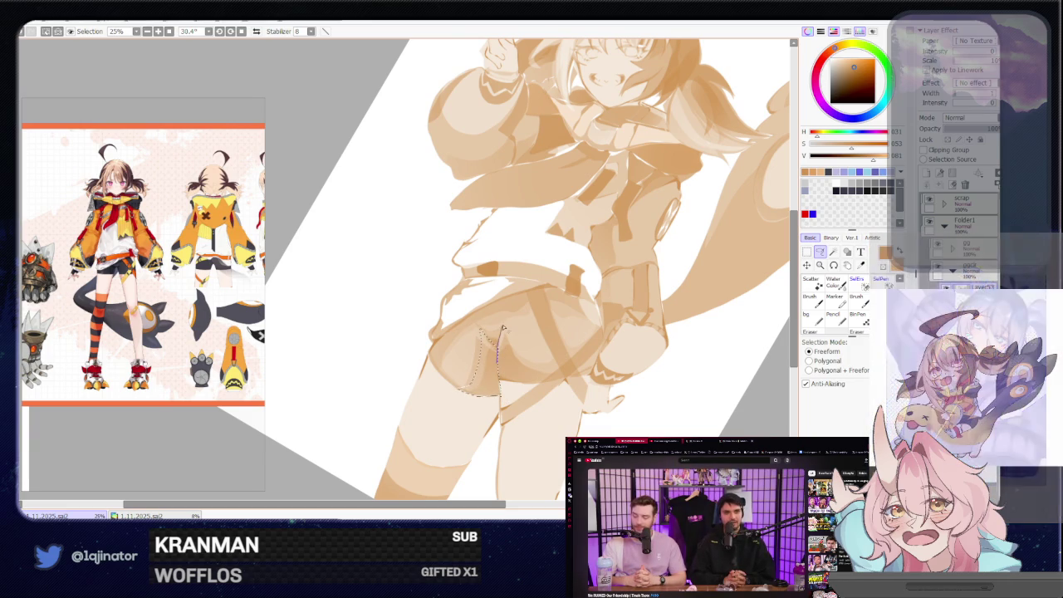
drag(517, 384, 513, 387)
- Return to freeform selection after the brush and rotate the canvas view
key(b)
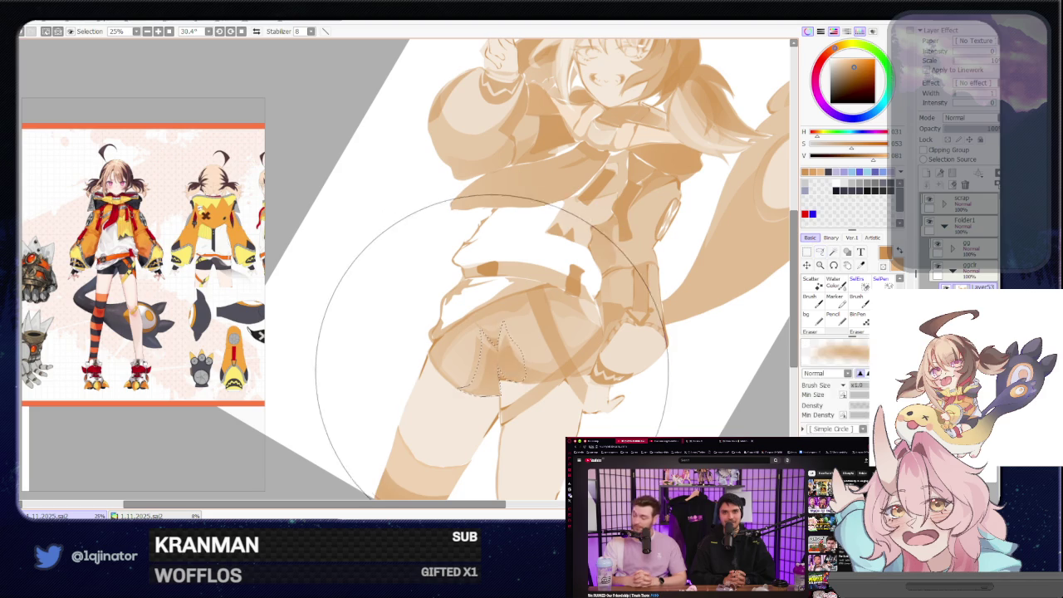
scroll(606, 295, down, 2)
scroll(606, 295, down, 1)
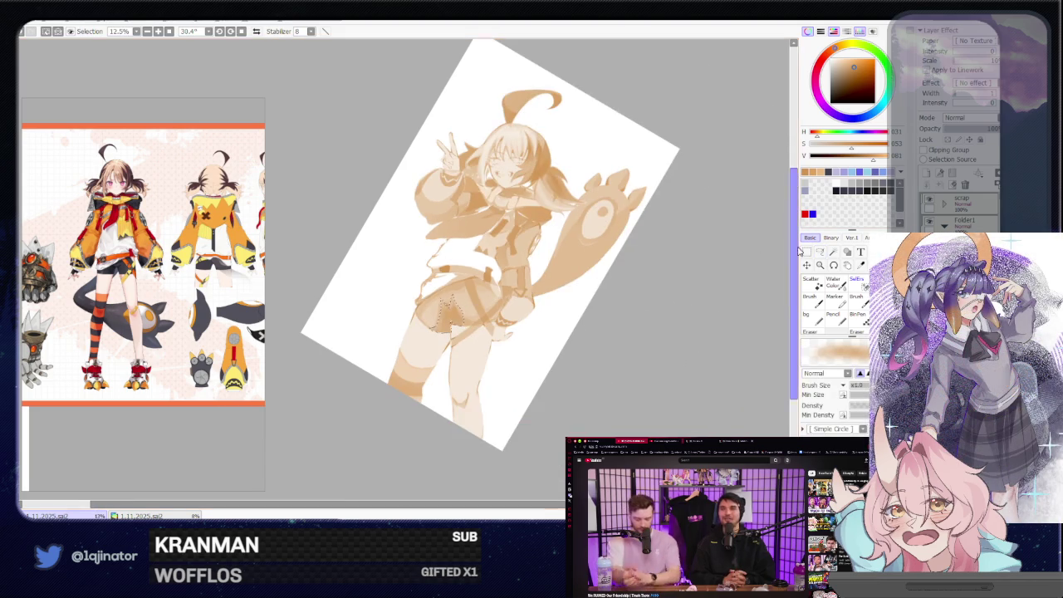
click(820, 251)
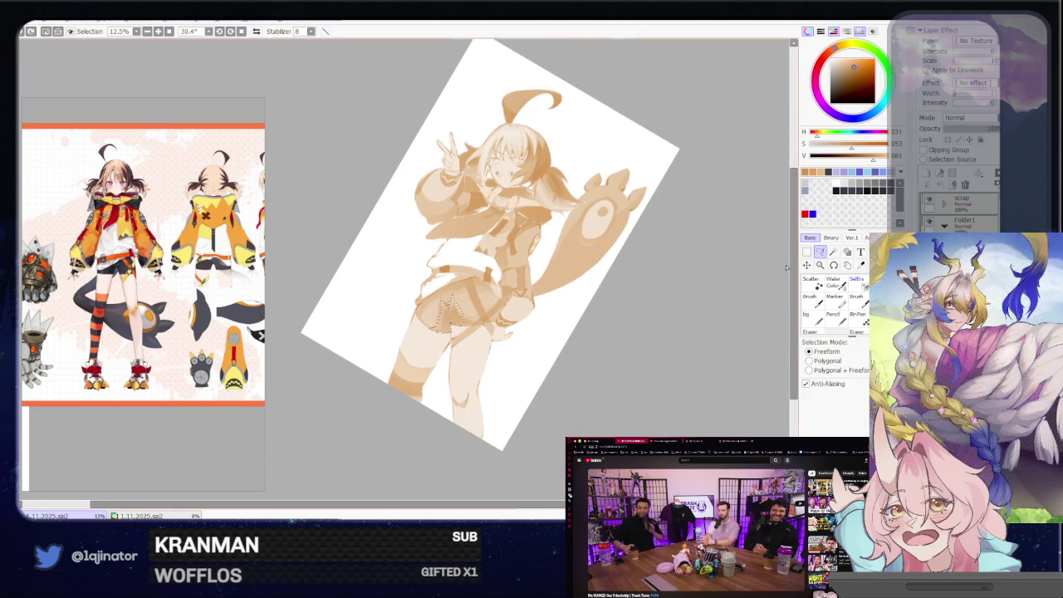
scroll(564, 359, up, 2)
drag(478, 360, 408, 359)
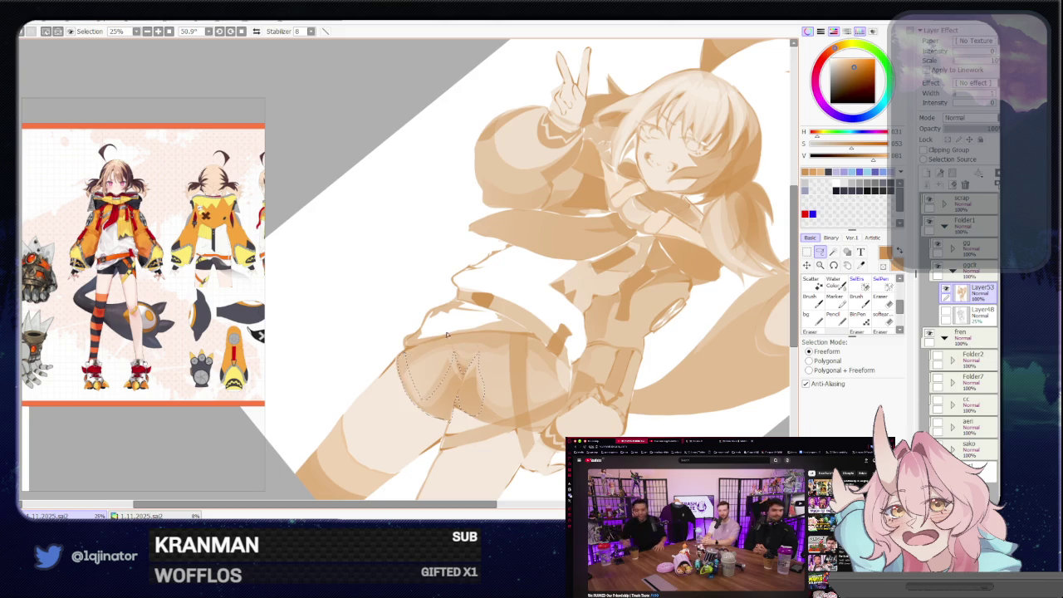
- Rotate the canvas from 30.4° to about 11.4° and centre the view on the shorts pocket
mouse_move(447, 334)
mouse_down()
mouse_move(600, 310)
mouse_move(556, 310)
mouse_up()
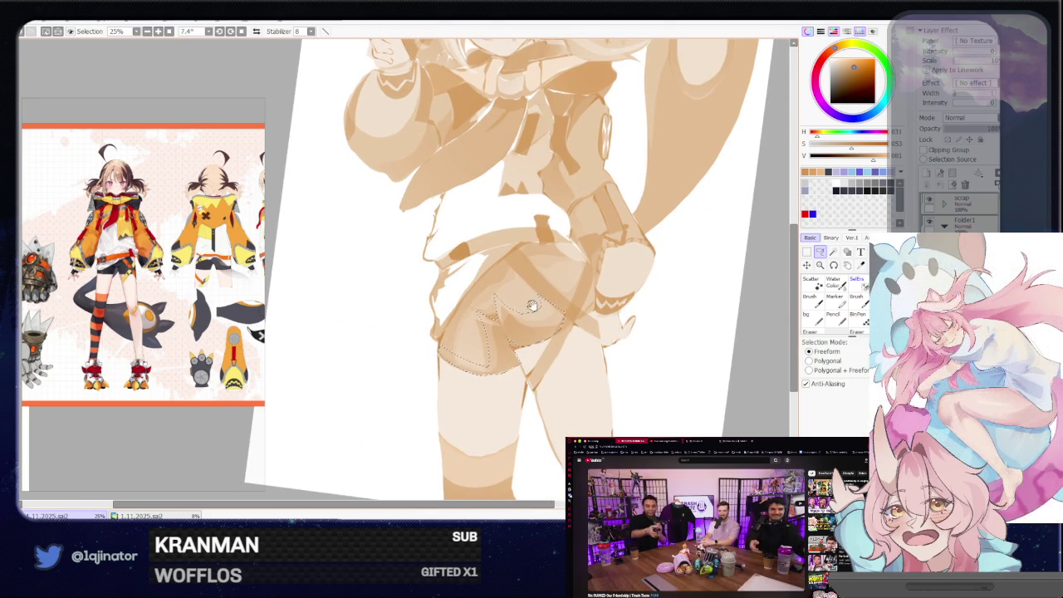
drag(532, 304, 523, 307)
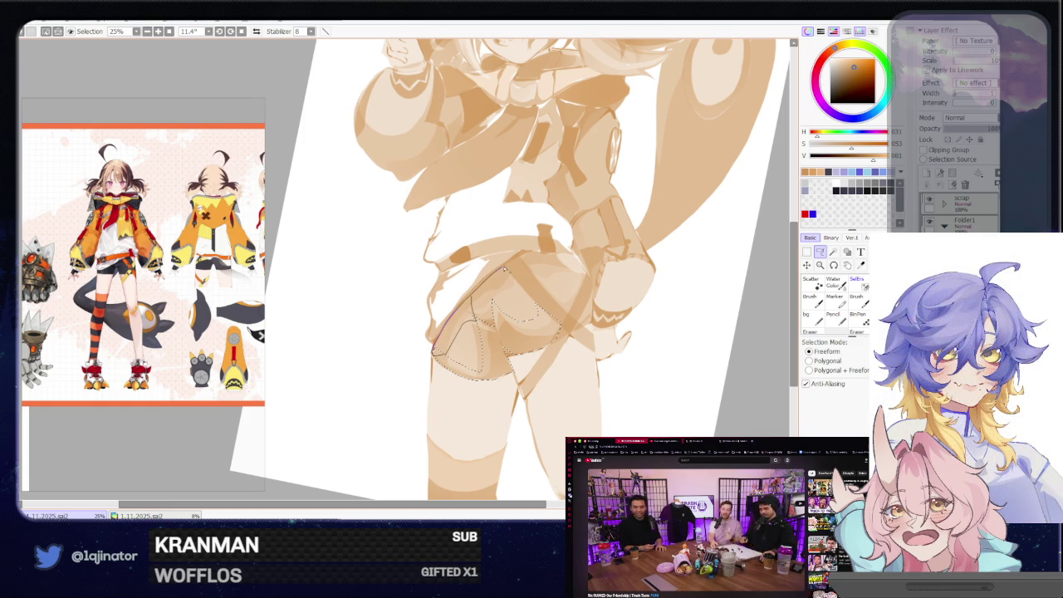
drag(480, 305, 593, 276)
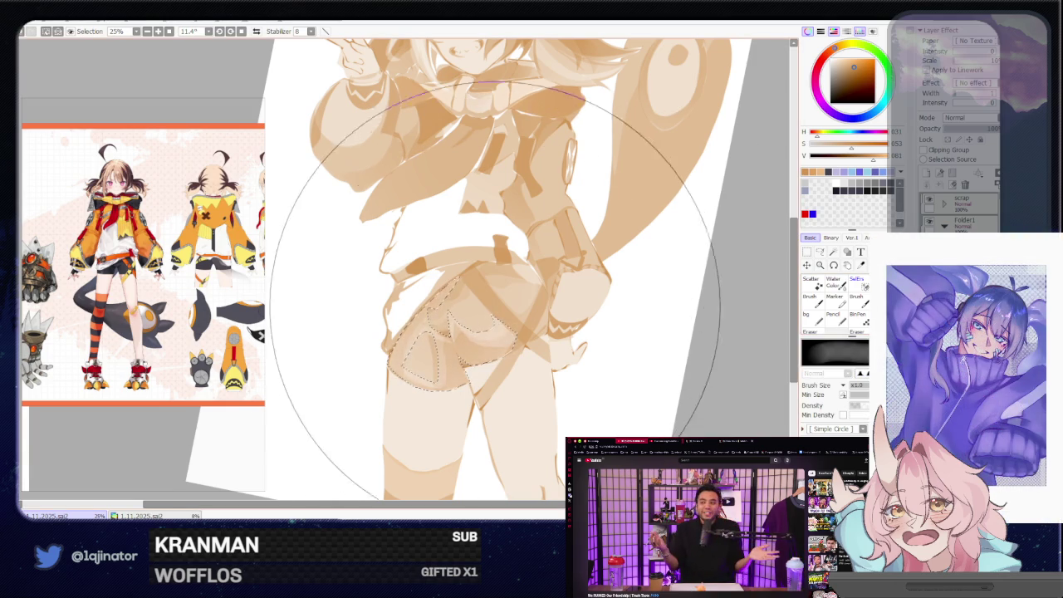
- Clear the old selection and lasso a new area on the shorts
click(820, 266)
key(b)
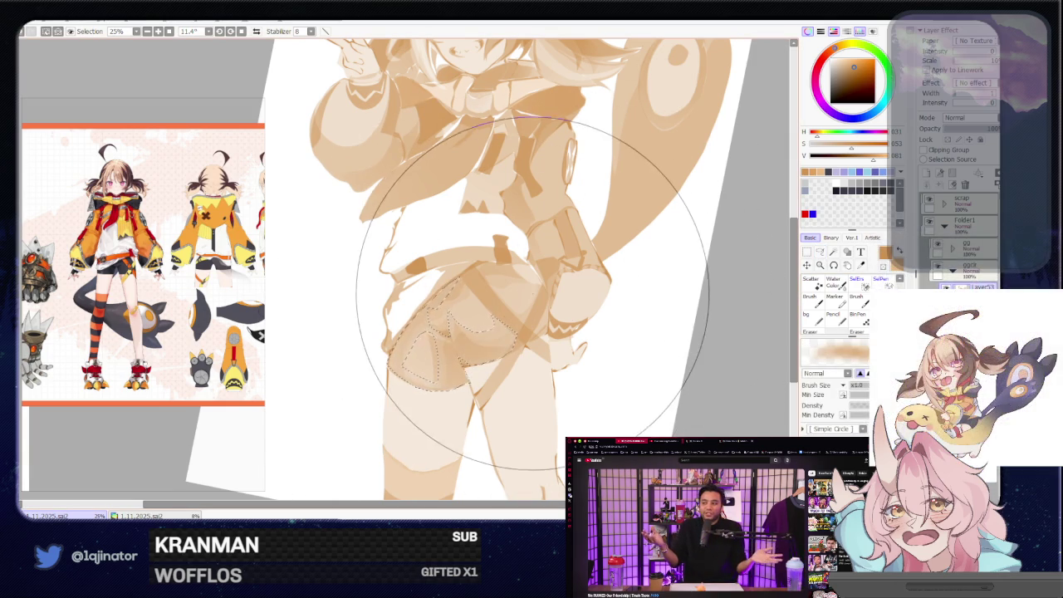
key(ctrl+d)
click(819, 252)
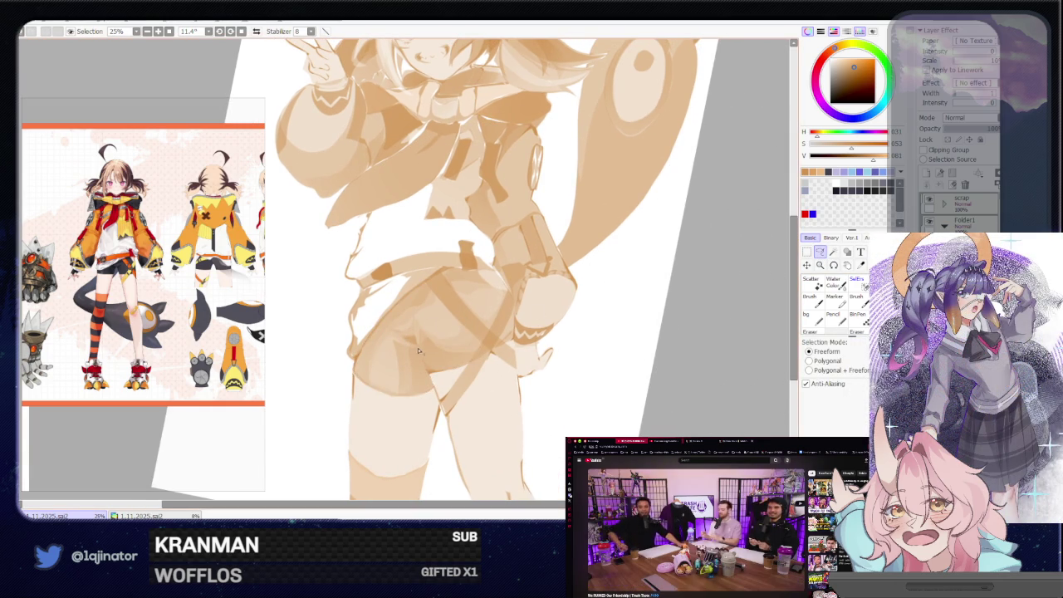
drag(395, 334, 396, 390)
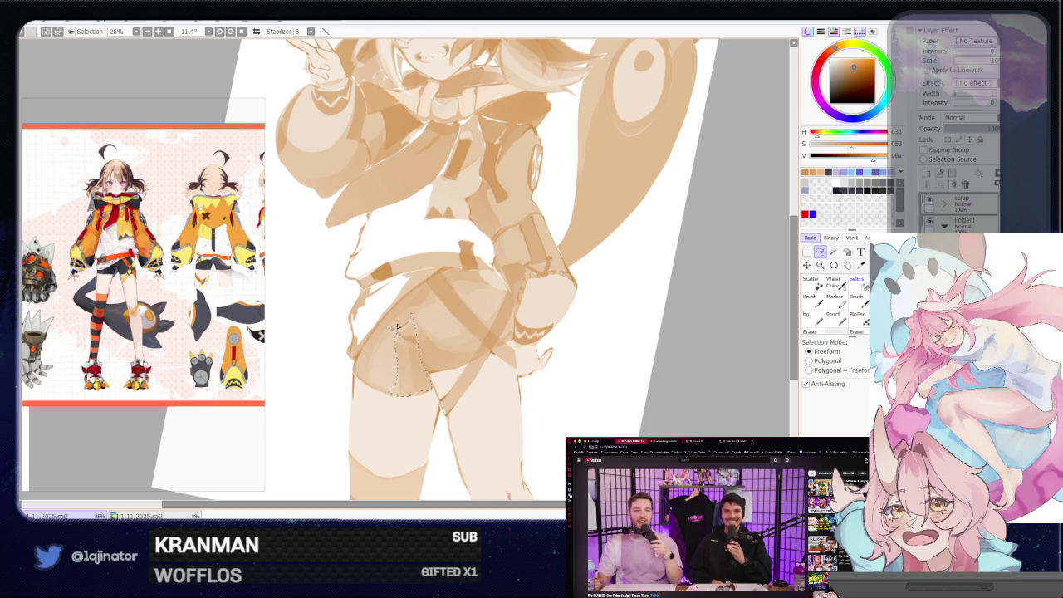
- Shade the lassoed left side of the shorts darker, then flip the view horizontally
key(b)
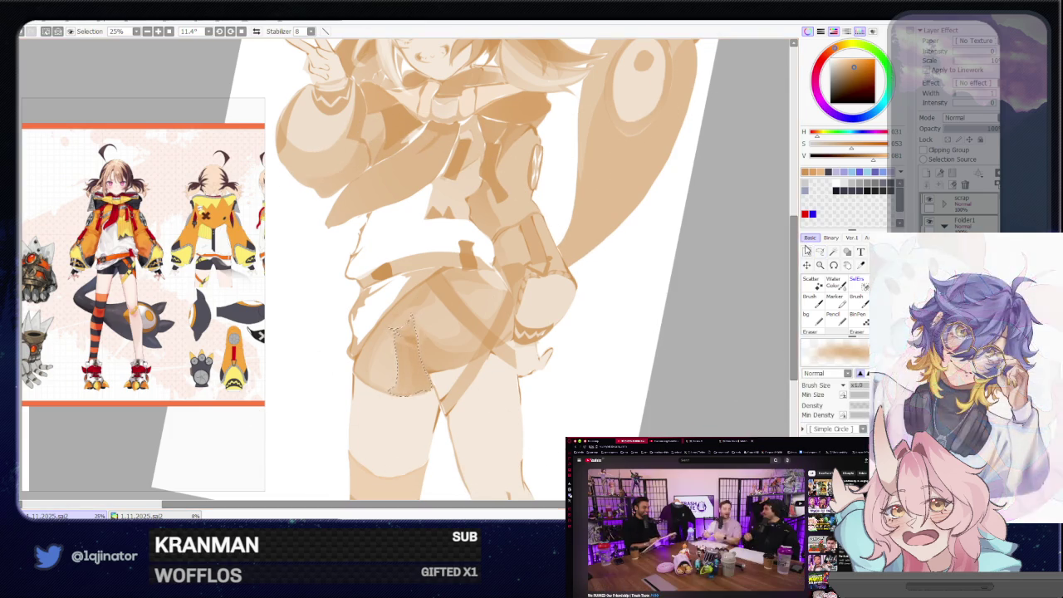
click(824, 252)
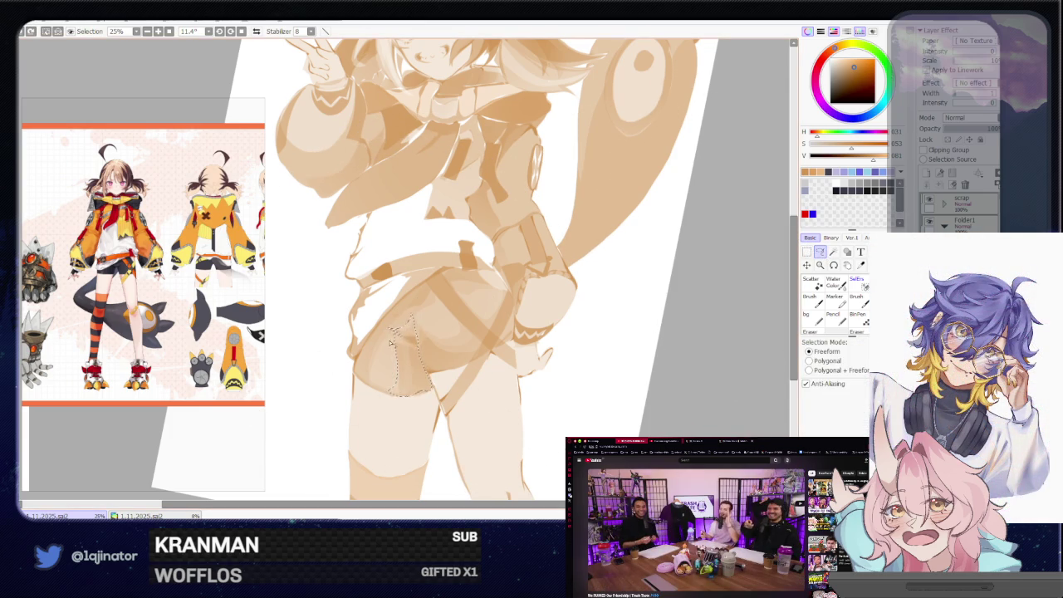
key(b)
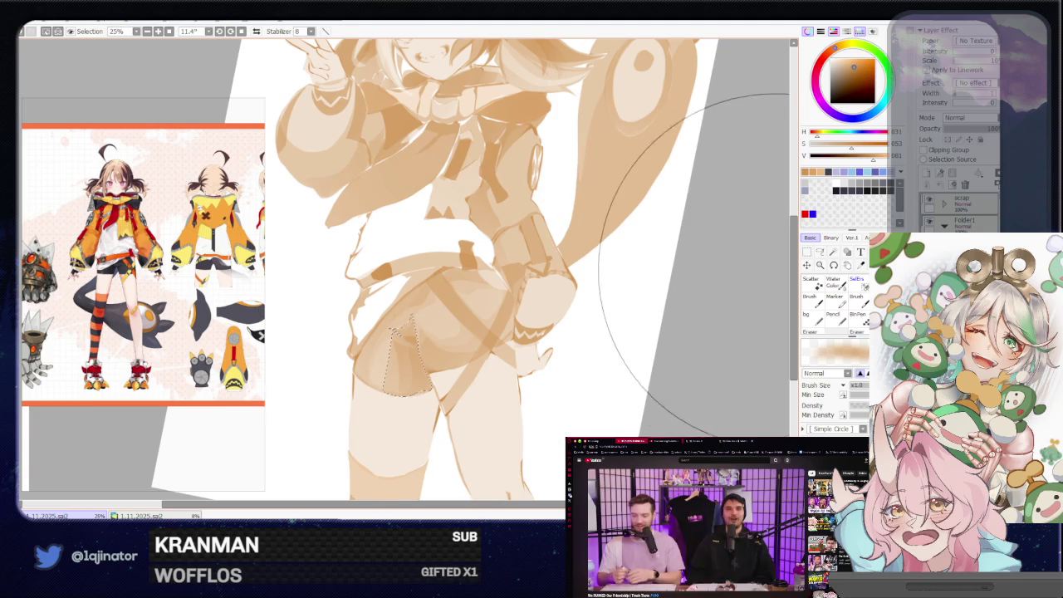
key(l)
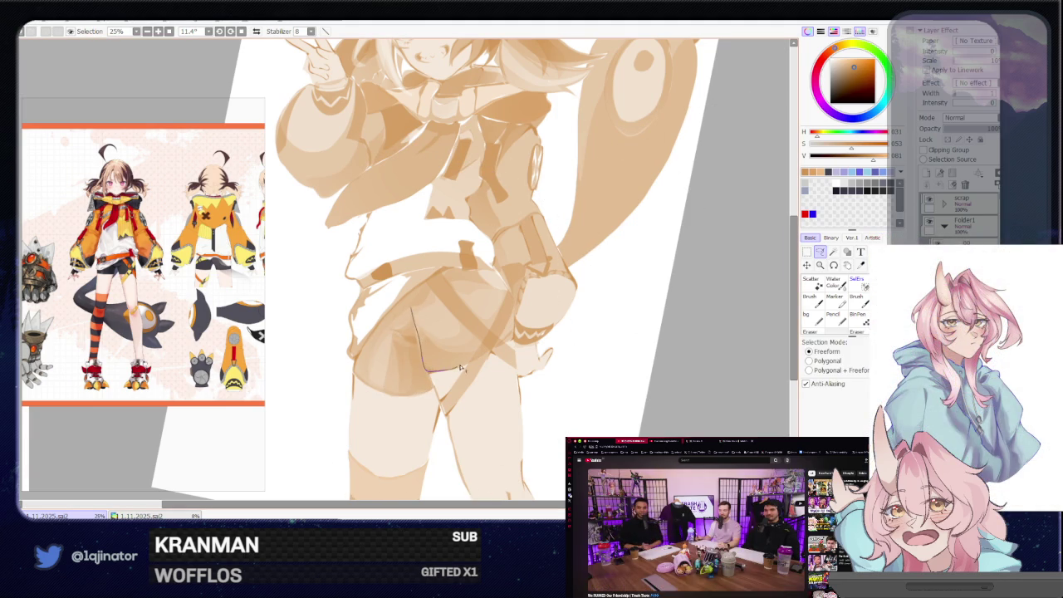
drag(462, 368, 470, 347)
key(b)
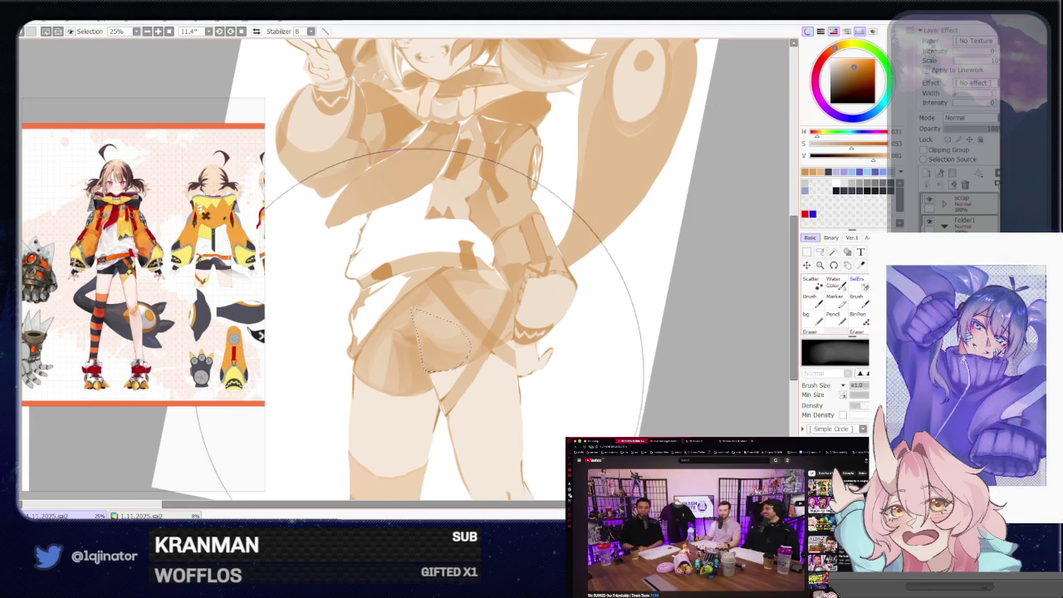
key(a)
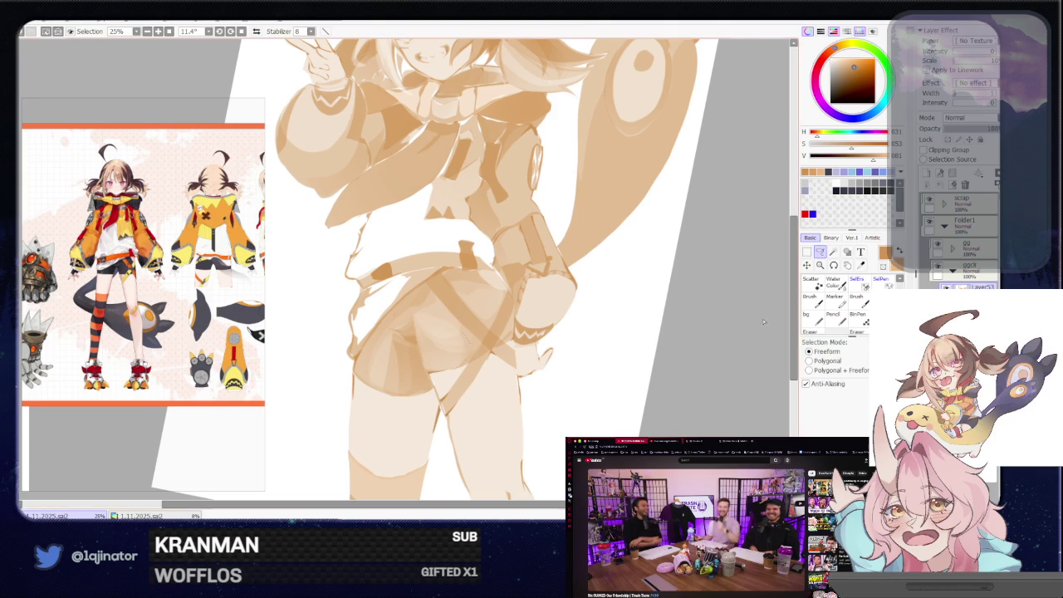
key(h)
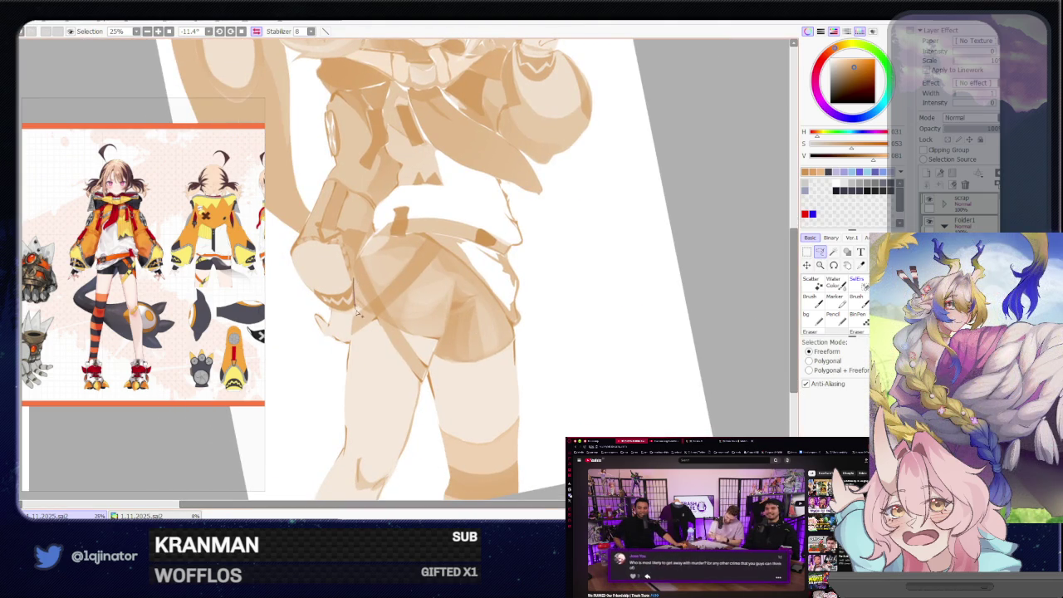
- Lasso two folds of the shorts and brush darker shading inside them
drag(357, 286, 357, 307)
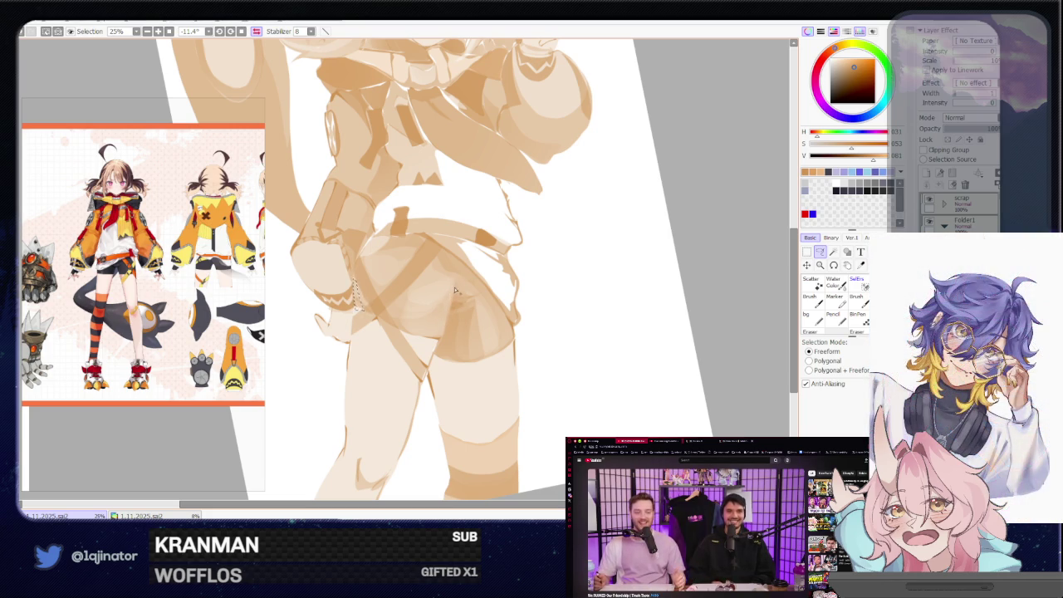
drag(455, 286, 427, 331)
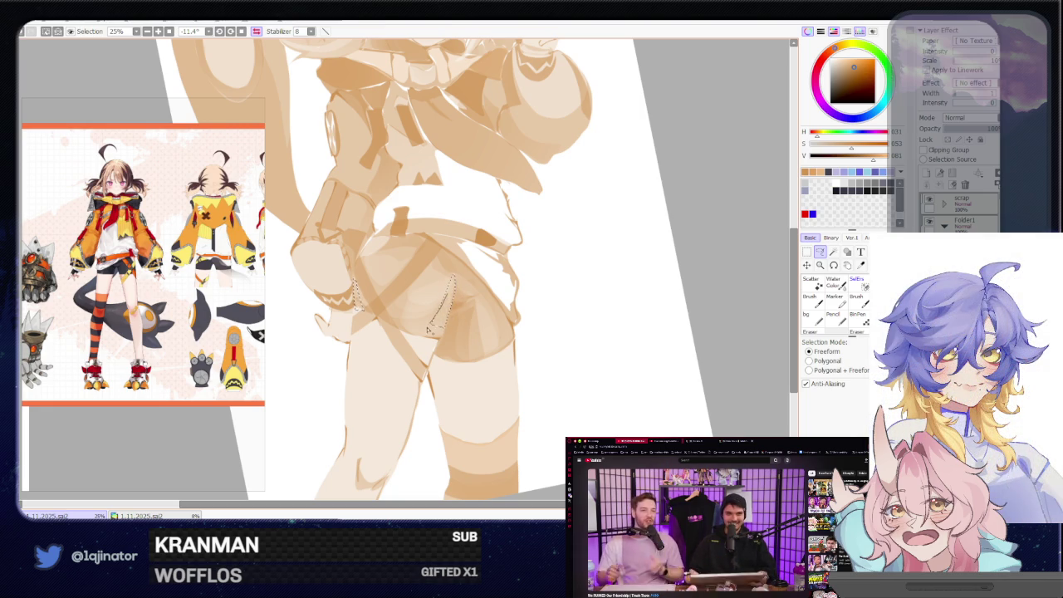
key(b)
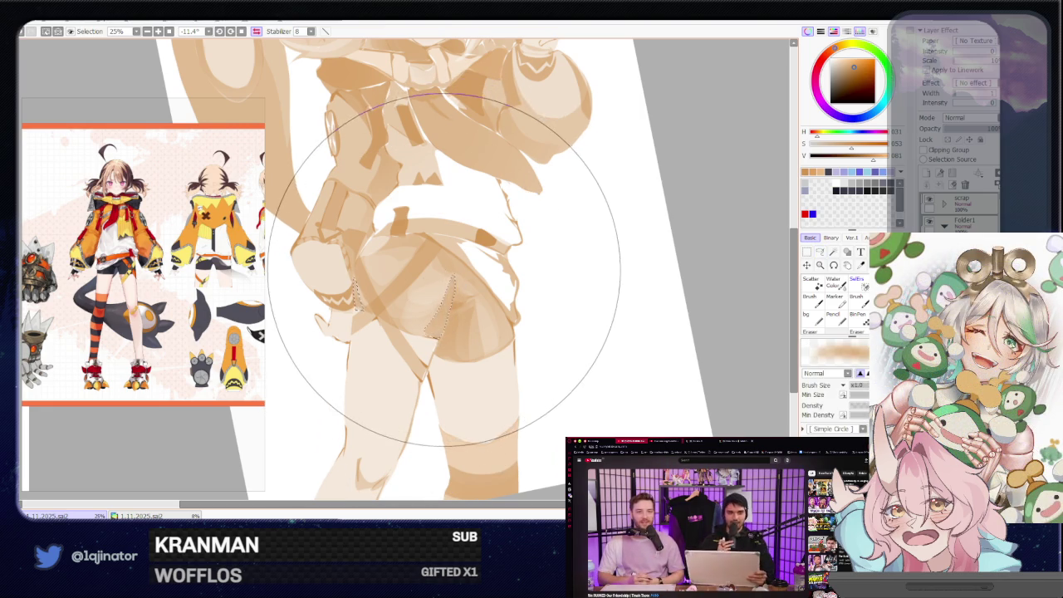
key(l)
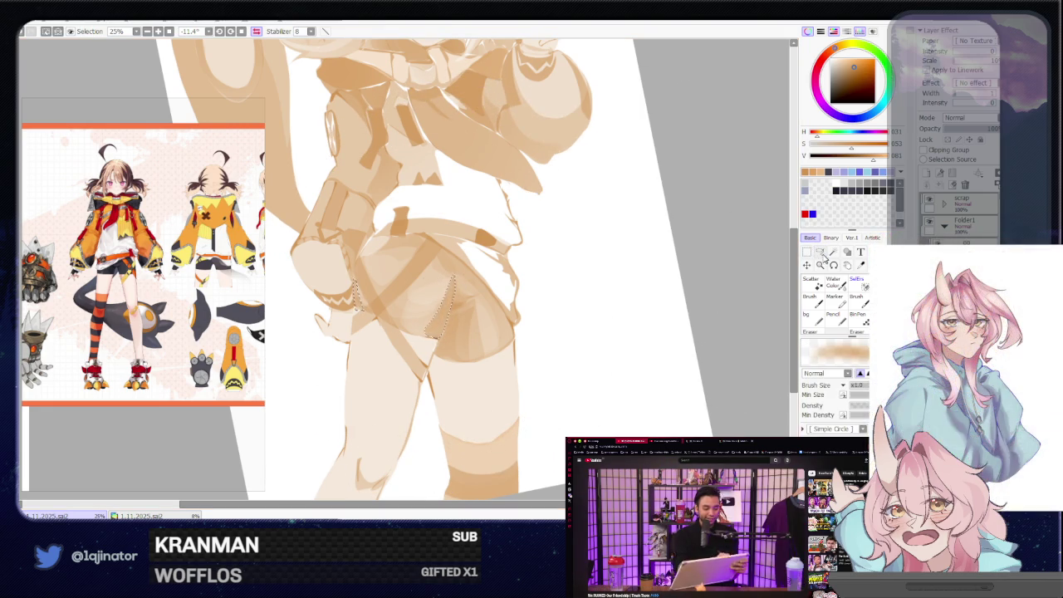
key(ctrl+minus)
key(ctrl+minus)
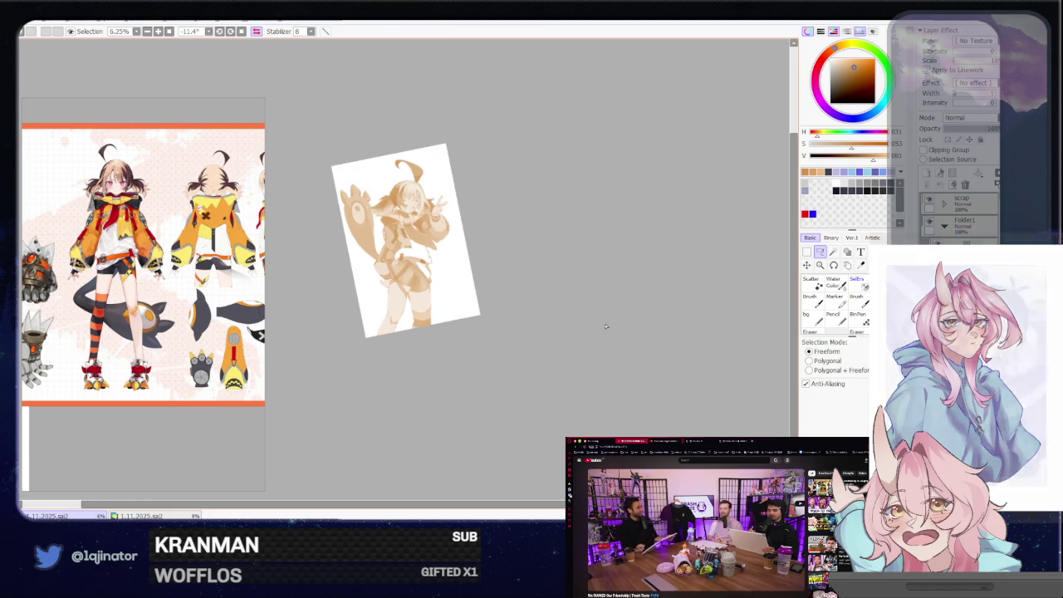
key(ctrl+plus)
key(ctrl+plus)
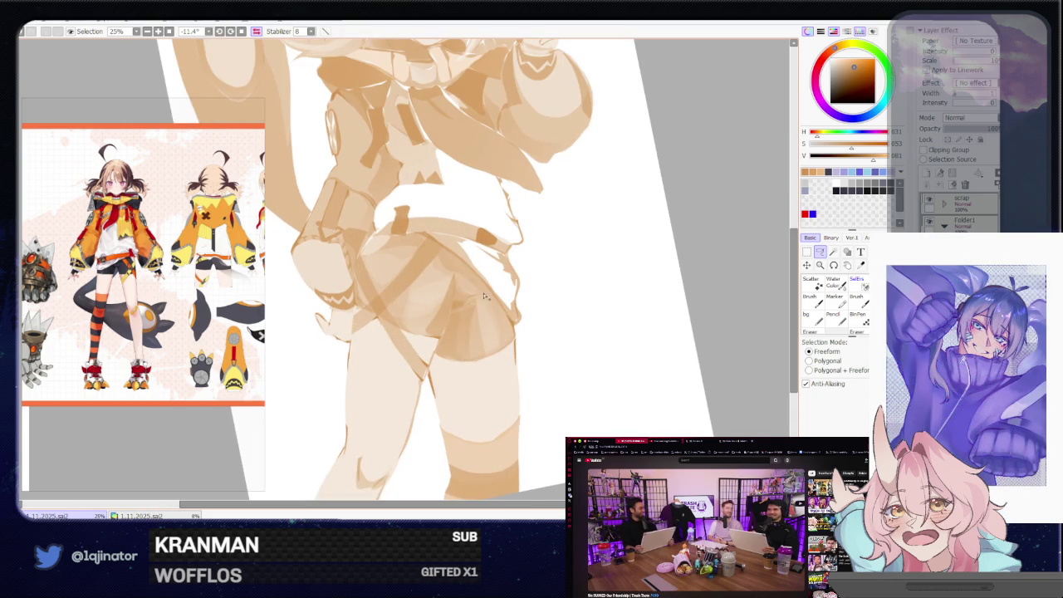
- Outline a patch on the shorts' right side, trim it with SelEra, then deselect
drag(467, 308, 491, 306)
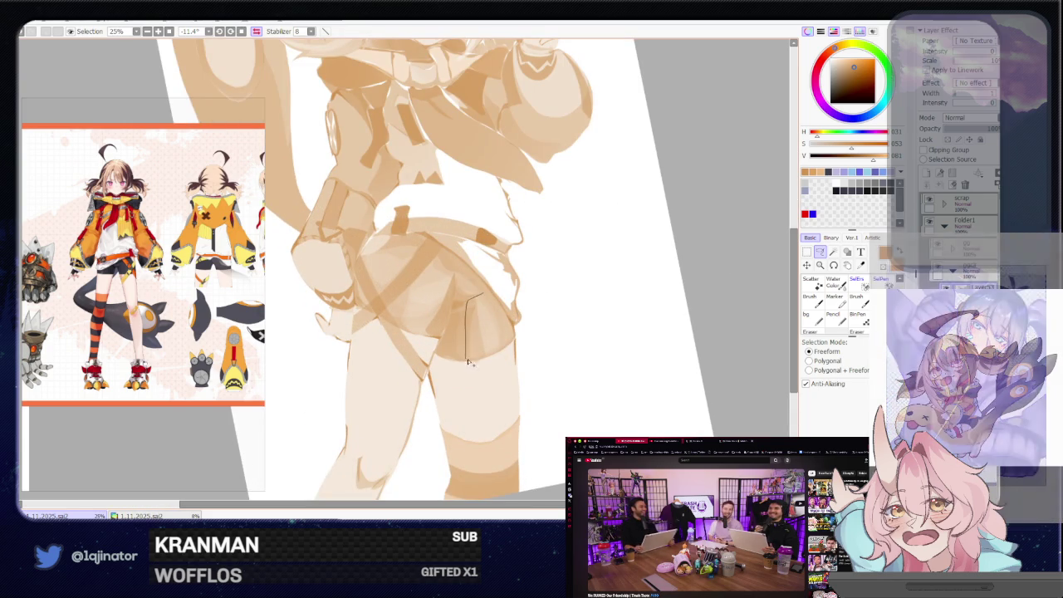
click(851, 281)
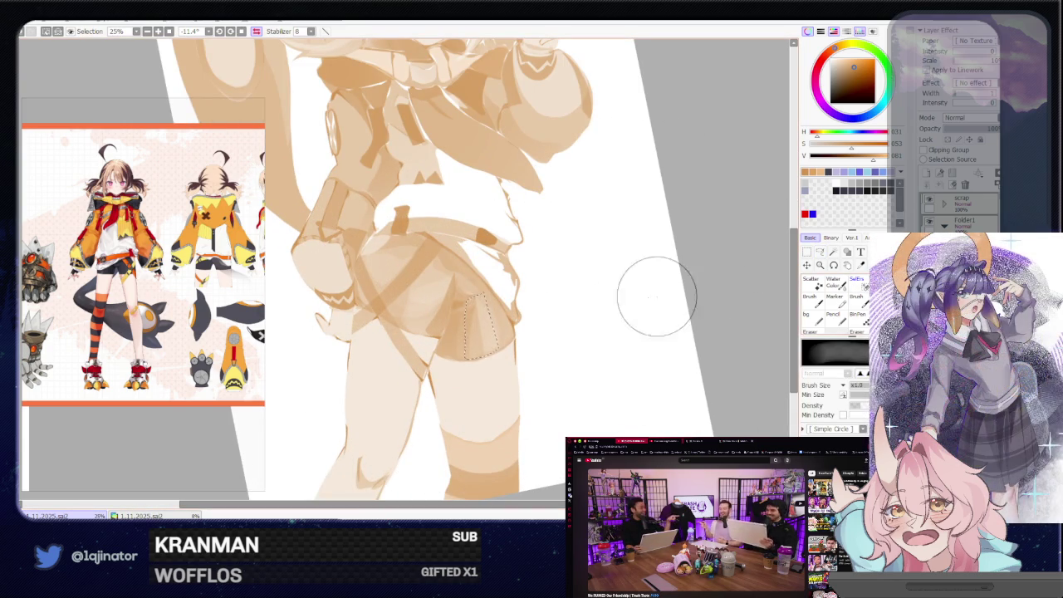
click(821, 252)
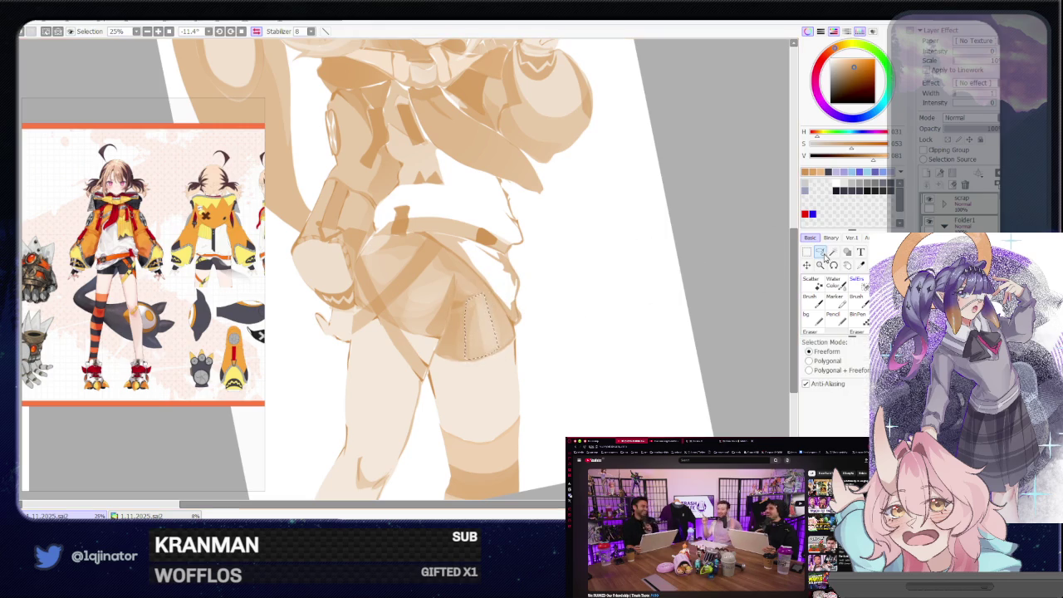
key(ctrl+d)
scroll(701, 303, down, 3)
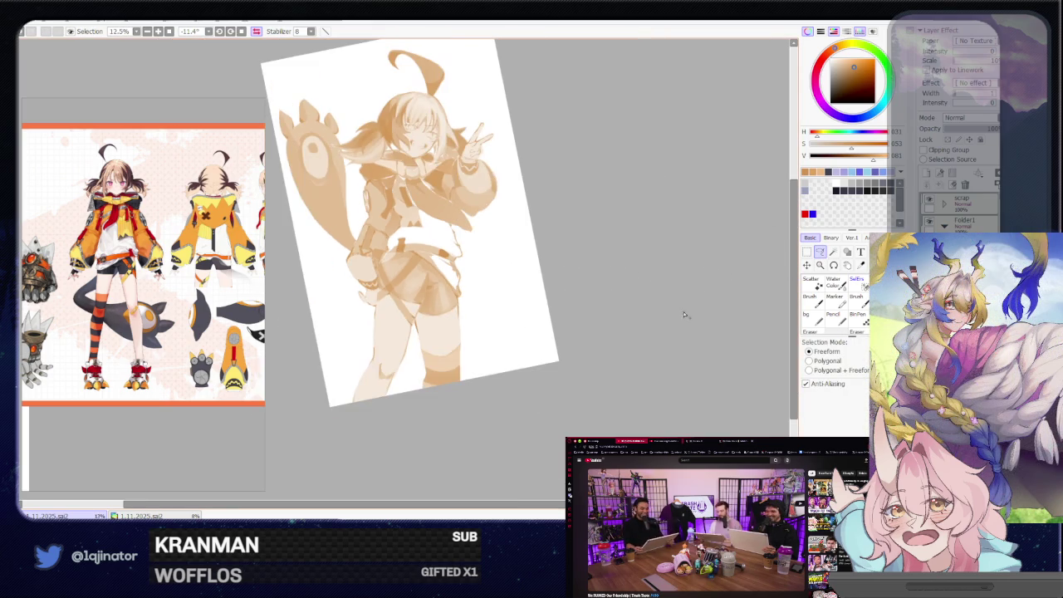
scroll(546, 310, up, 3)
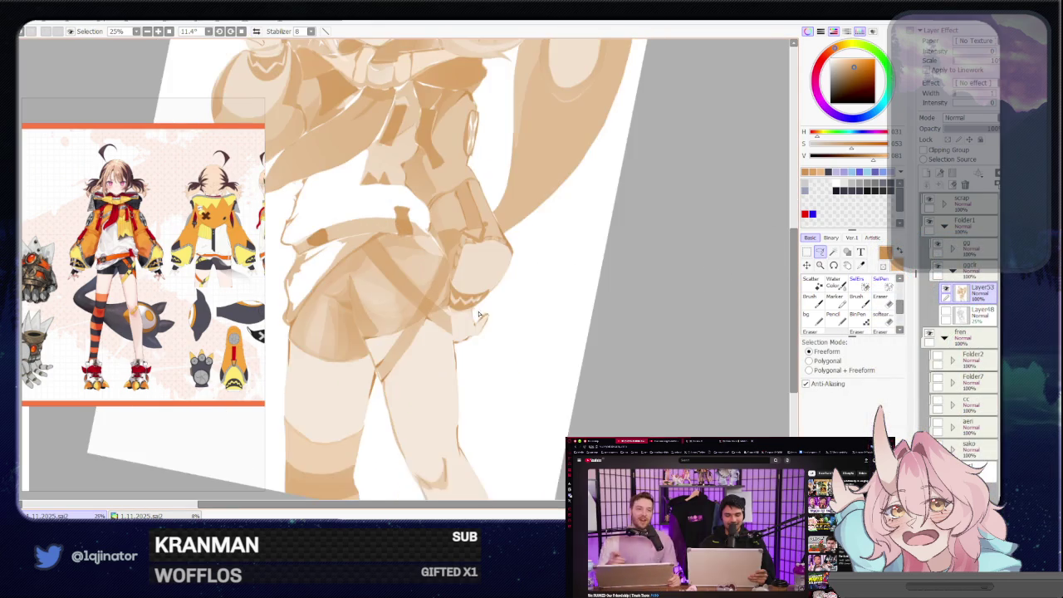
- Unflip the view, then lasso and shade the front fold of the shorts
drag(411, 317, 413, 350)
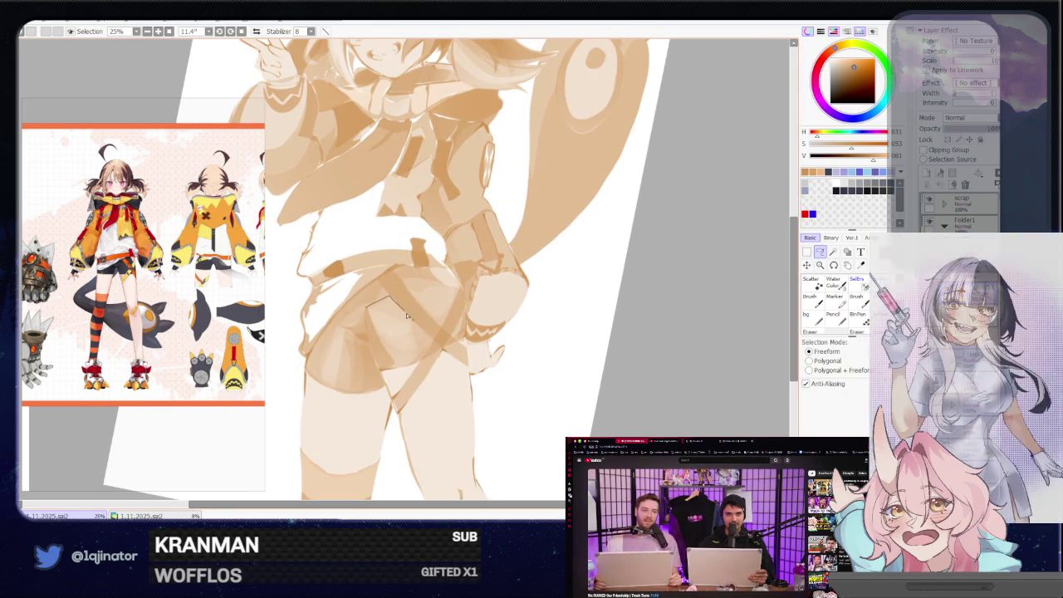
drag(366, 301, 418, 366)
key(b)
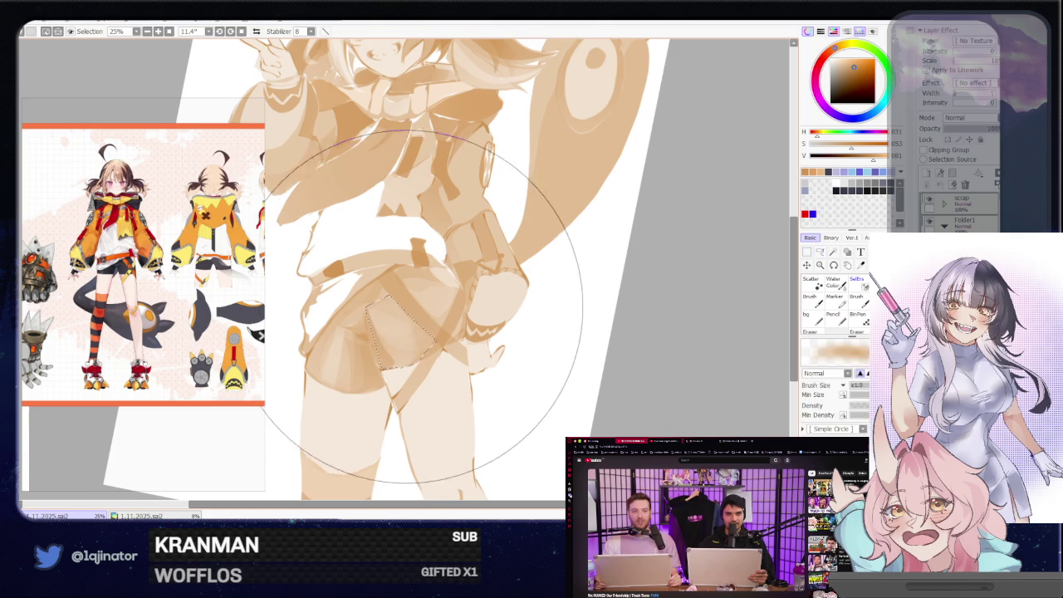
click(821, 254)
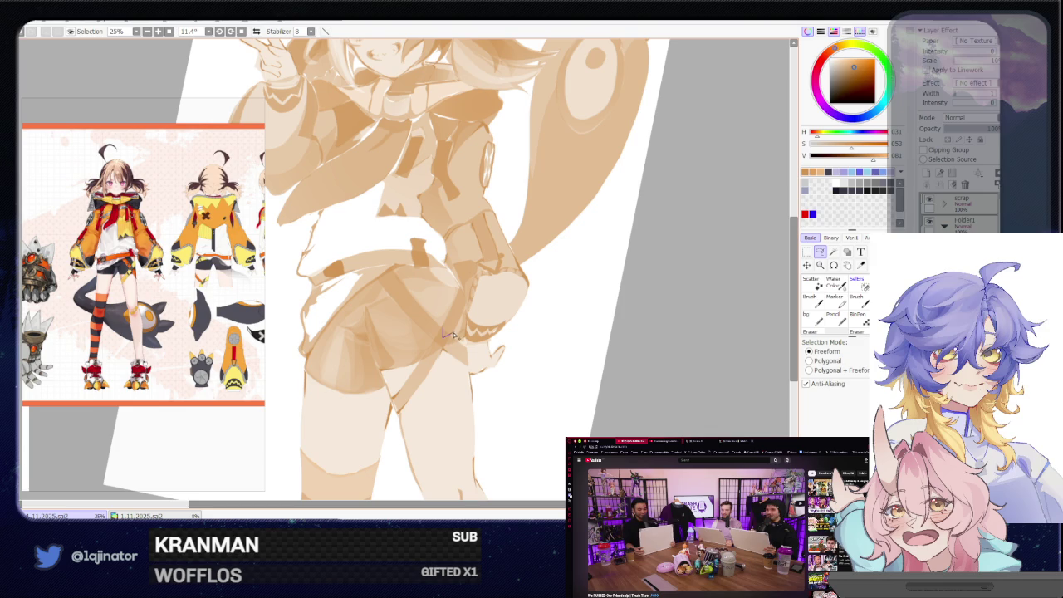
key(b)
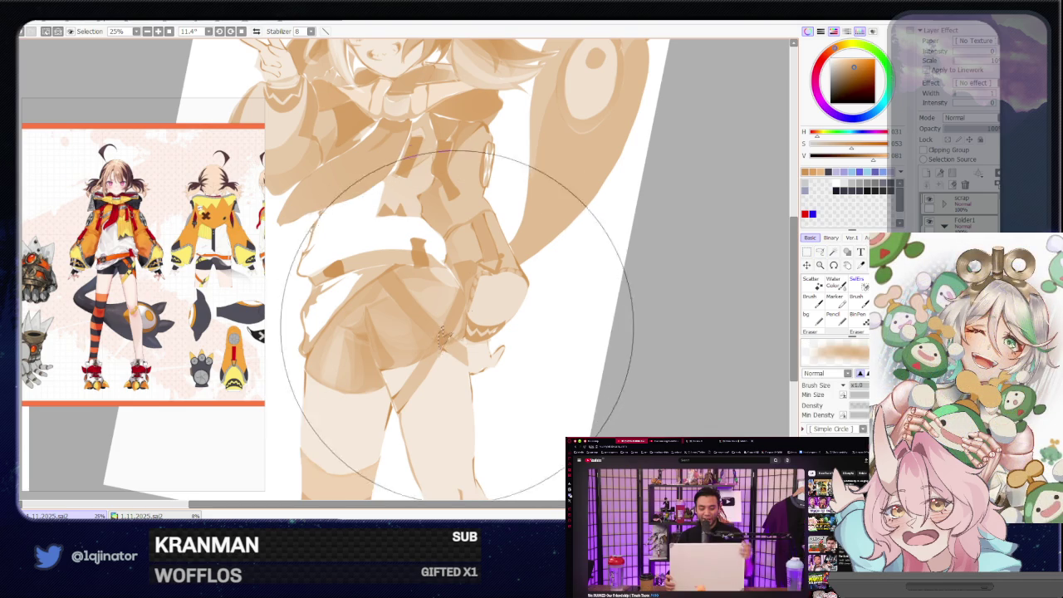
key(l)
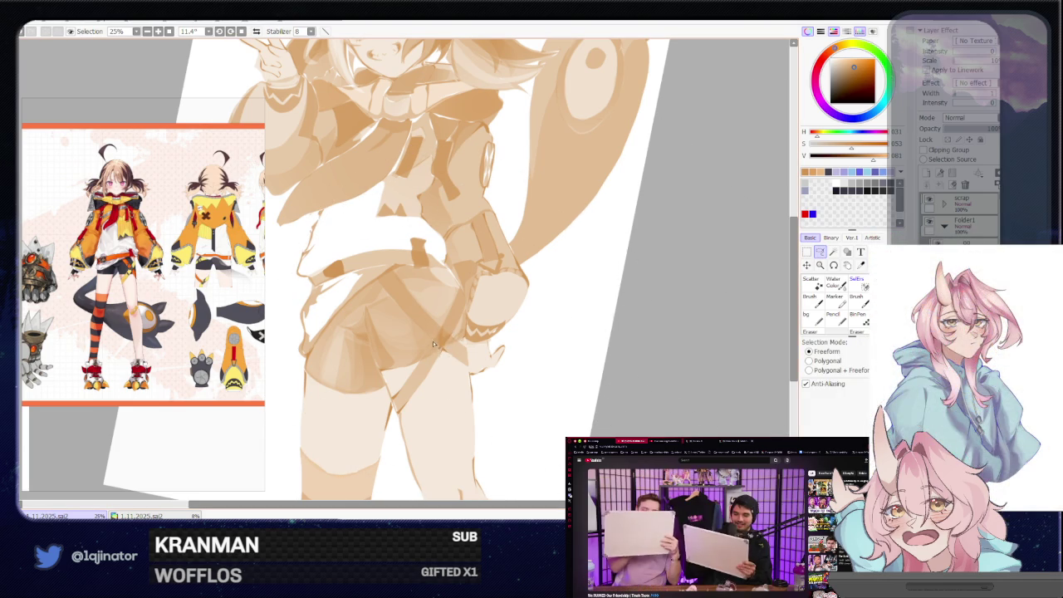
- Reset the view upright at 33.3% zoom on the face and upper body
key(b)
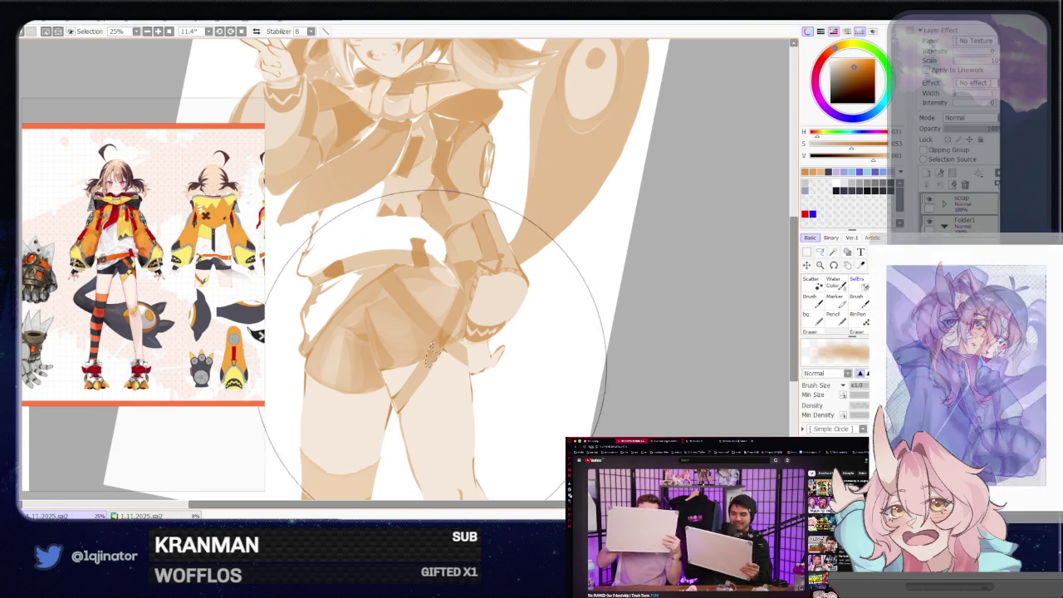
key(l)
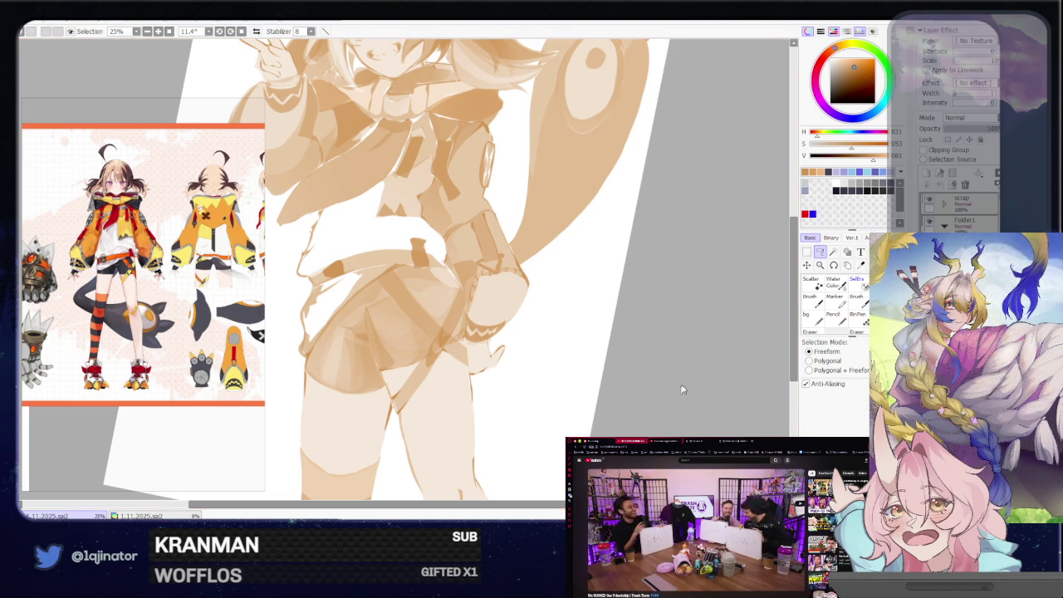
mouse_move(448, 315)
mouse_down()
mouse_move(461, 376)
mouse_move(424, 317)
mouse_up()
key(Home)
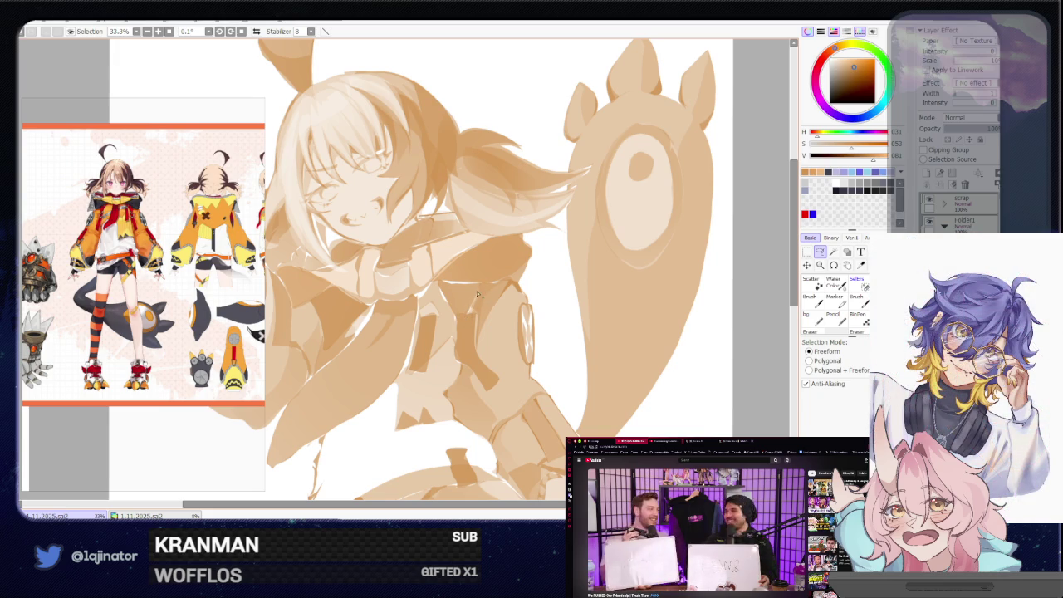
mouse_move(473, 300)
mouse_down()
mouse_move(469, 310)
mouse_move(440, 285)
mouse_up()
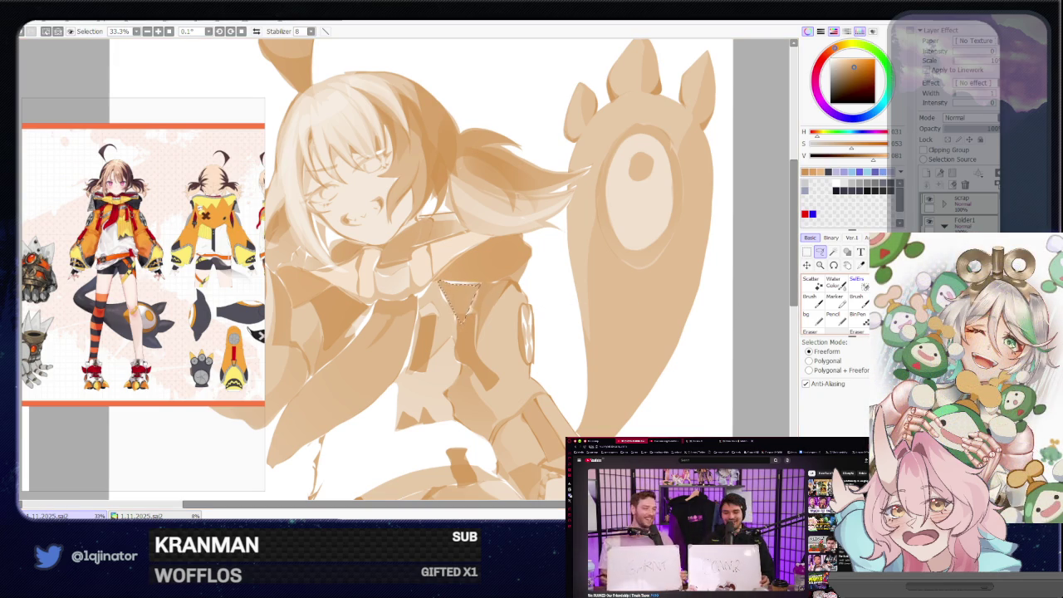
scroll(540, 311, down, 1)
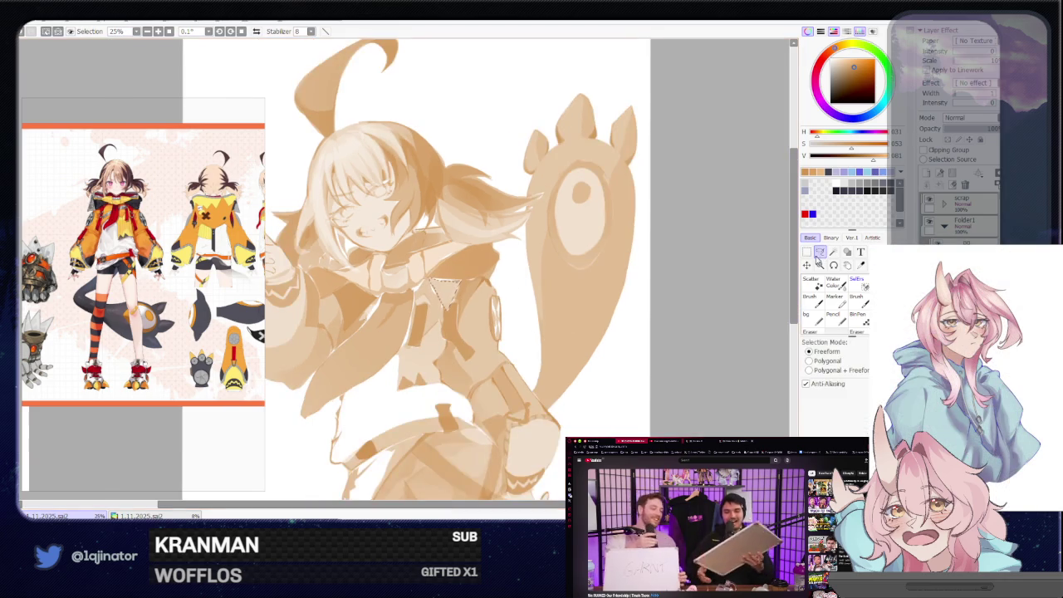
scroll(543, 323, up, 1)
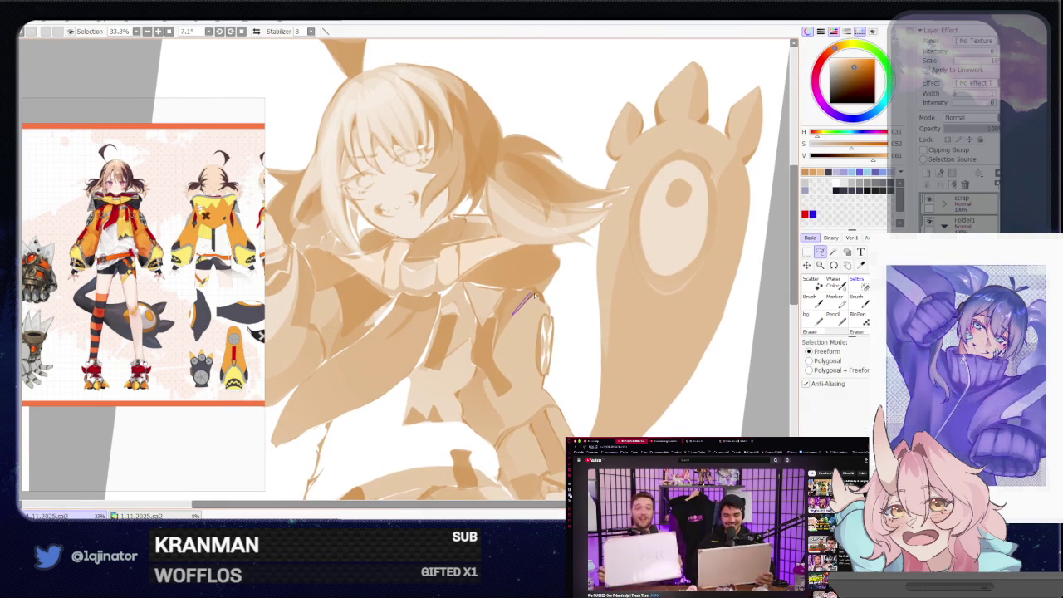
drag(536, 297, 518, 313)
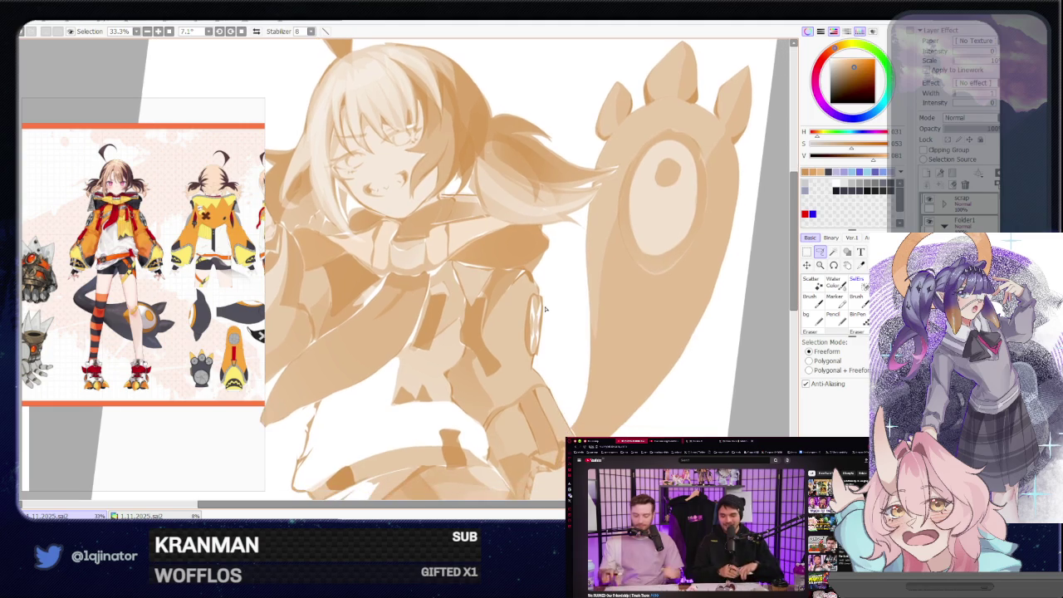
mouse_move(561, 313)
mouse_down()
mouse_move(519, 377)
mouse_move(461, 332)
mouse_up()
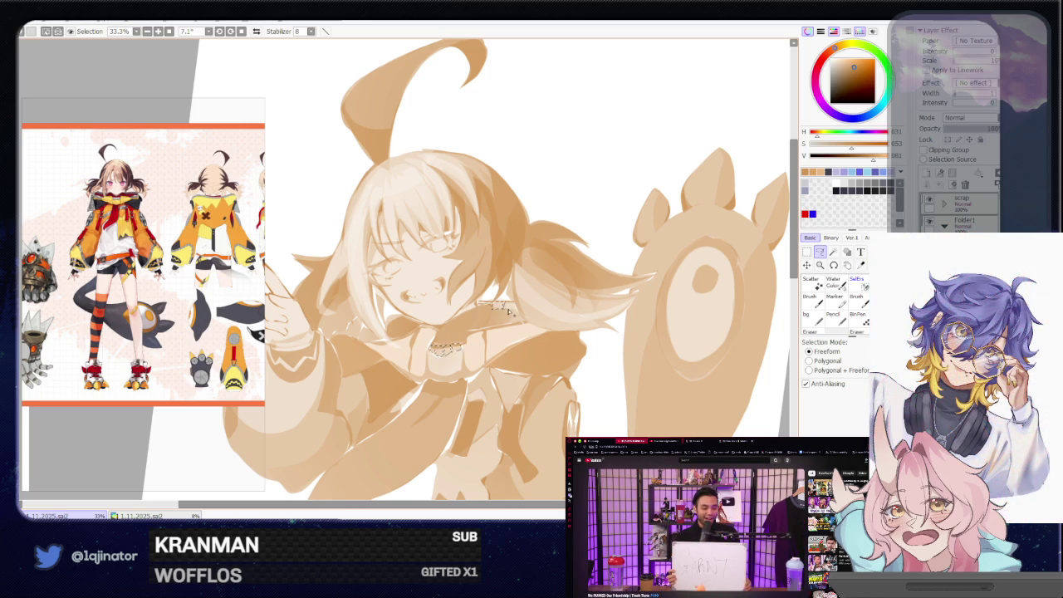
scroll(512, 305, down, 1)
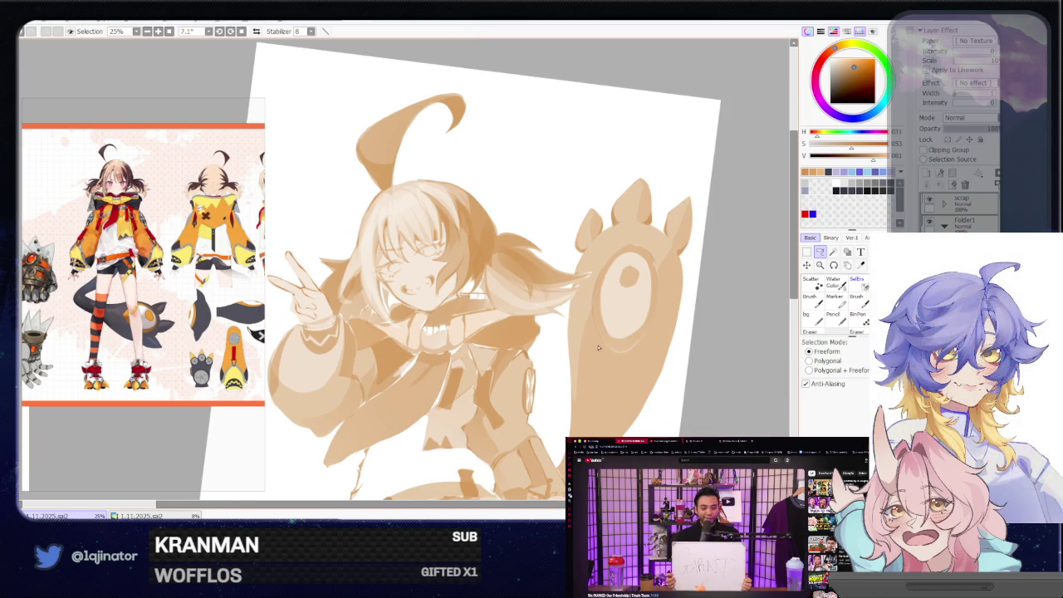
drag(566, 388, 549, 332)
drag(521, 387, 525, 188)
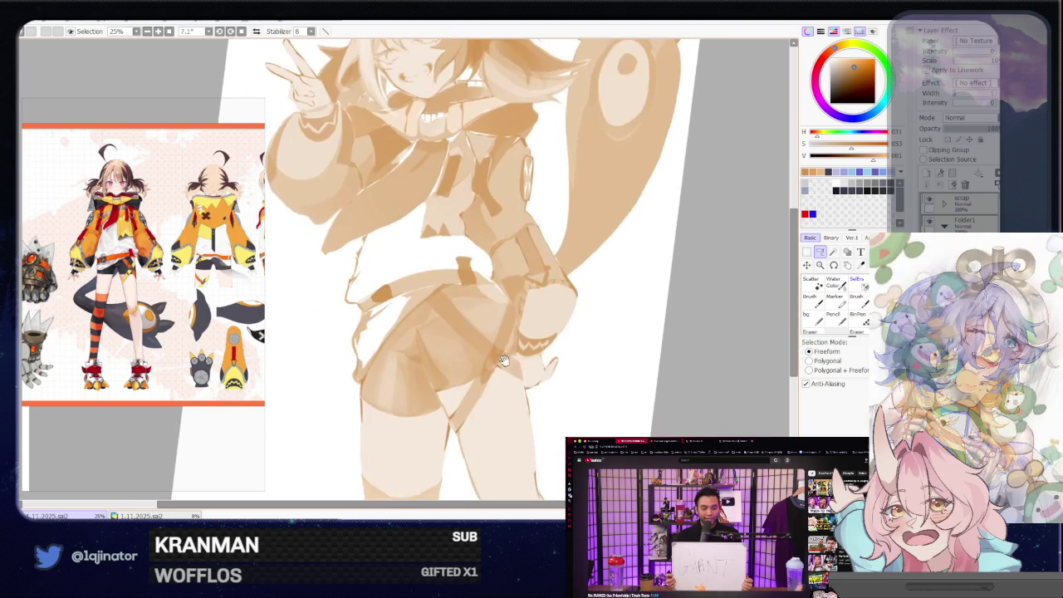
scroll(527, 369, up, 1)
scroll(566, 351, up, 1)
mouse_move(567, 351)
mouse_down()
mouse_move(561, 325)
mouse_move(489, 316)
mouse_up()
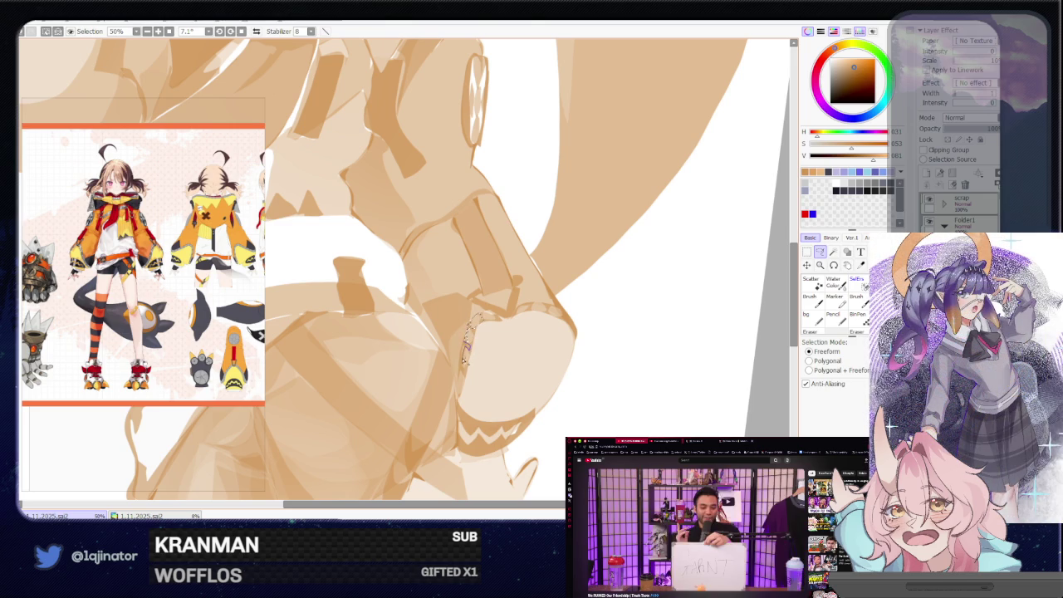
drag(463, 368, 455, 394)
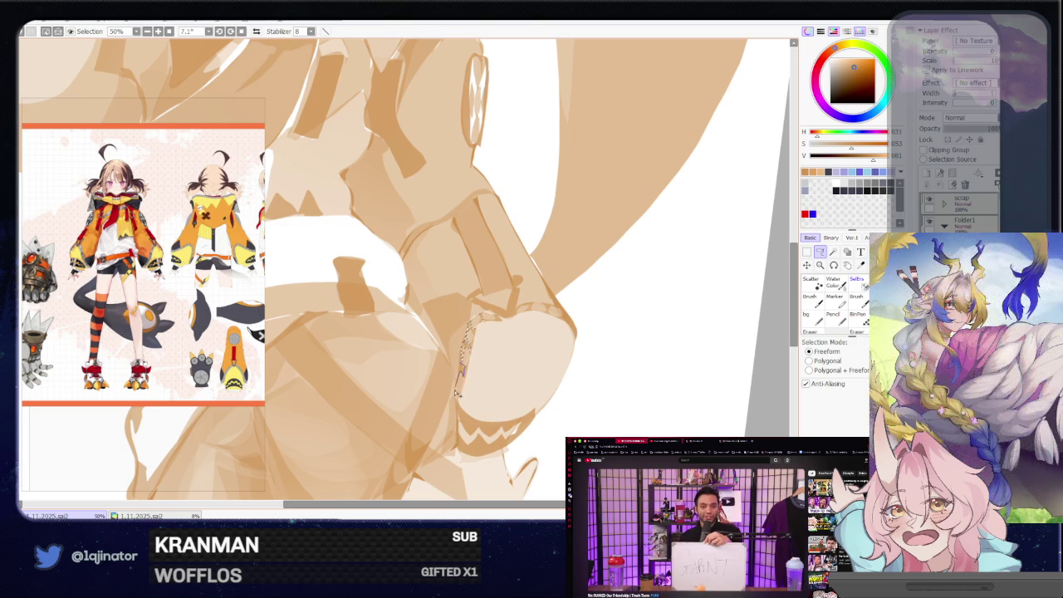
scroll(705, 316, down, 2)
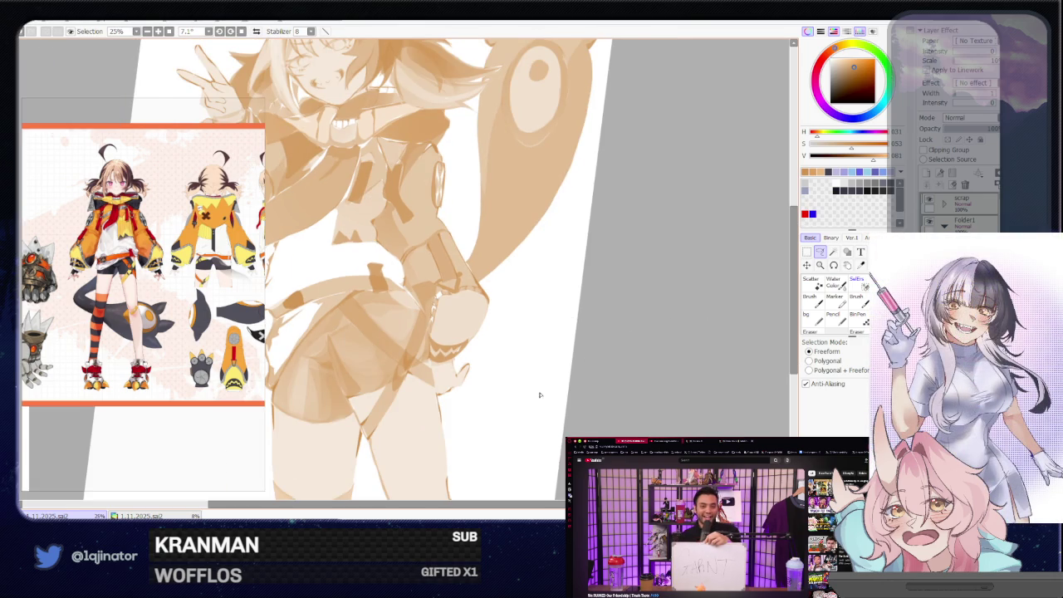
drag(540, 395, 554, 340)
mouse_move(552, 296)
mouse_down()
mouse_move(527, 387)
mouse_move(546, 432)
mouse_up()
drag(539, 363, 540, 380)
scroll(558, 343, up, 2)
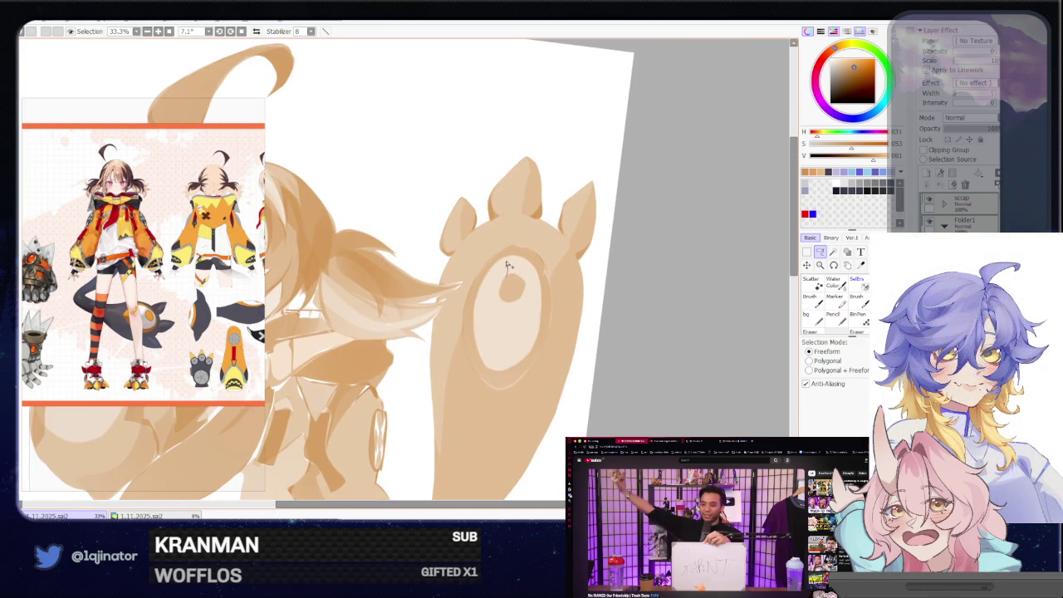
- Delete the lassoed inner oval of the tail's eye to white, then deselect
drag(478, 300, 496, 266)
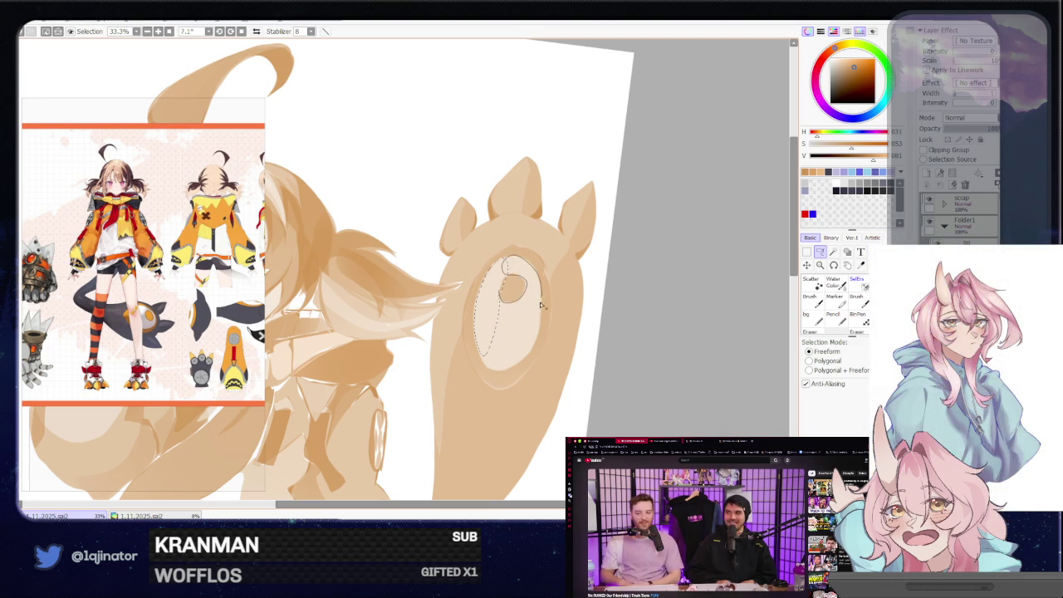
key(Delete)
key(ctrl+d)
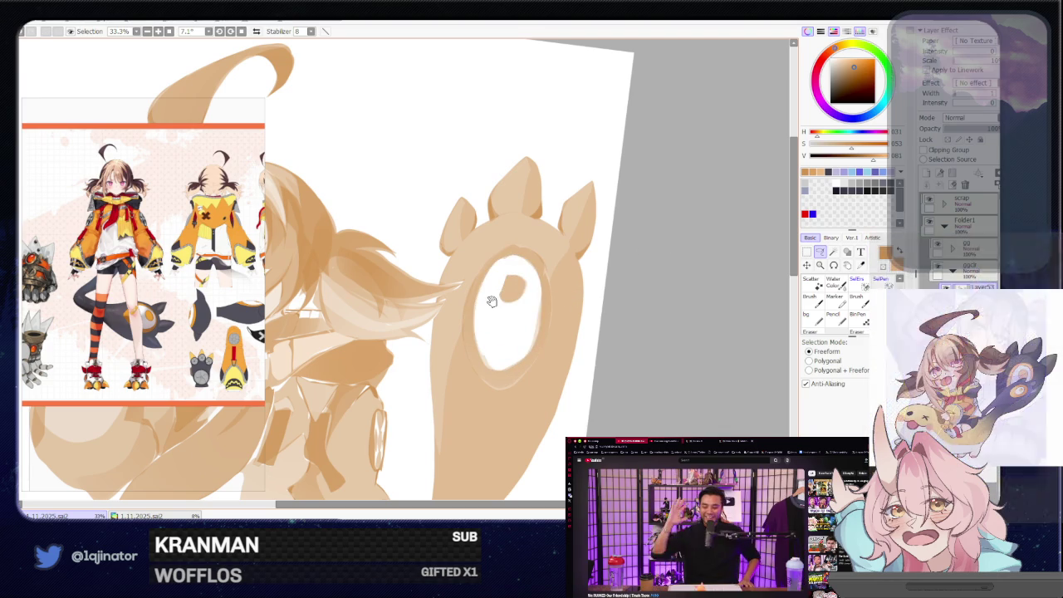
mouse_move(371, 393)
mouse_down()
mouse_move(467, 307)
mouse_move(479, 398)
mouse_up()
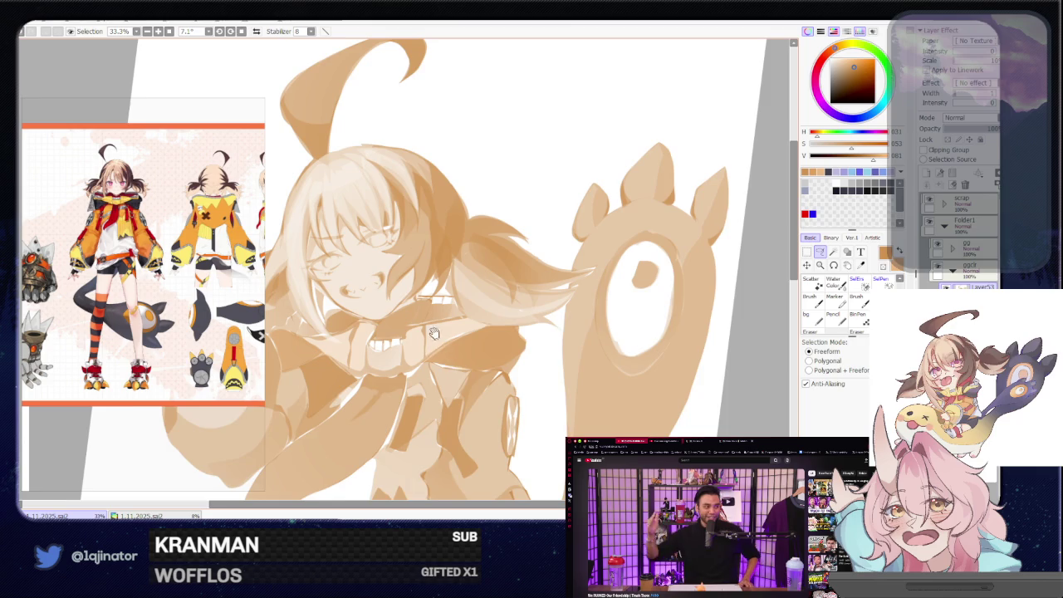
drag(434, 333, 455, 283)
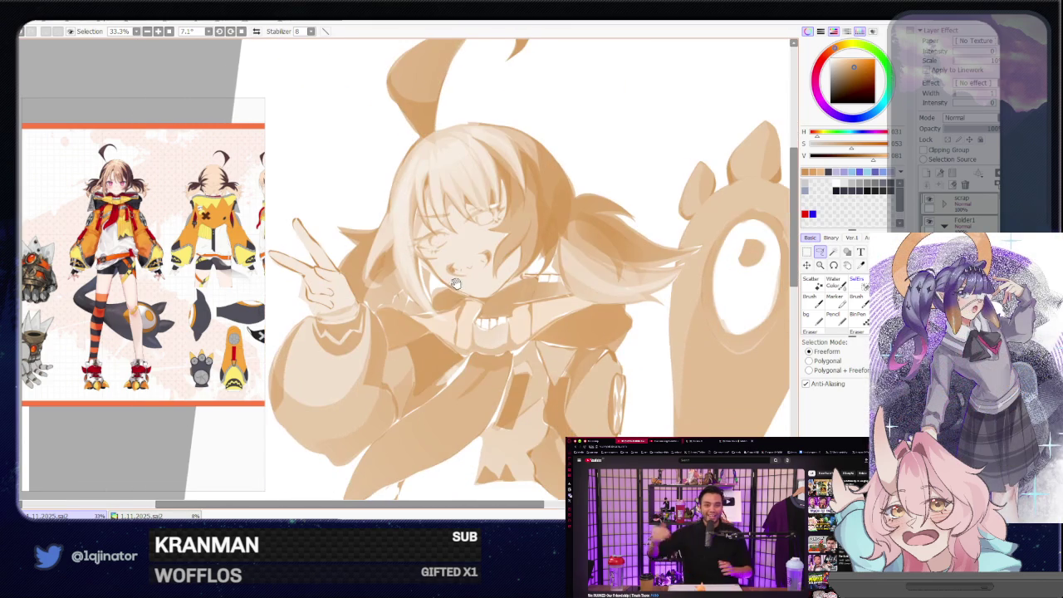
drag(462, 318, 473, 316)
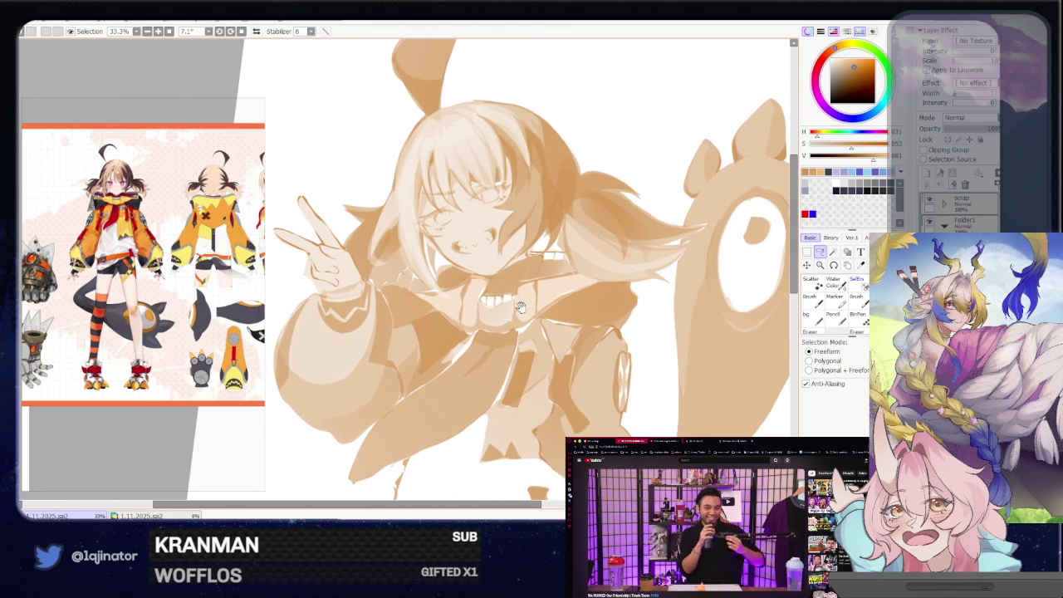
scroll(537, 314, down, 2)
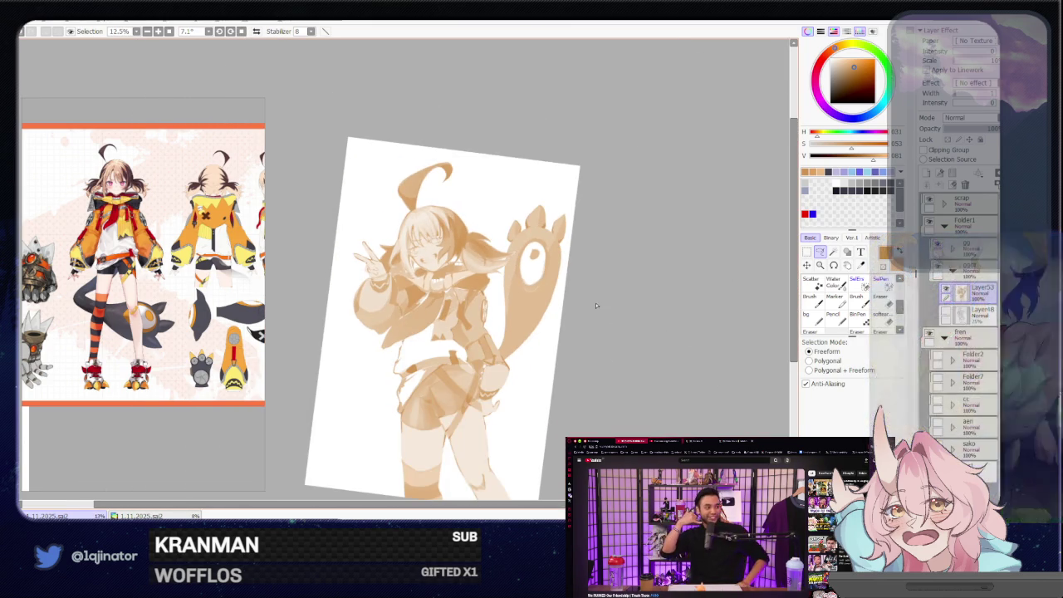
- Lasso a patch of the jacket and brush tan shading into it
scroll(454, 343, up, 1)
drag(409, 363, 466, 325)
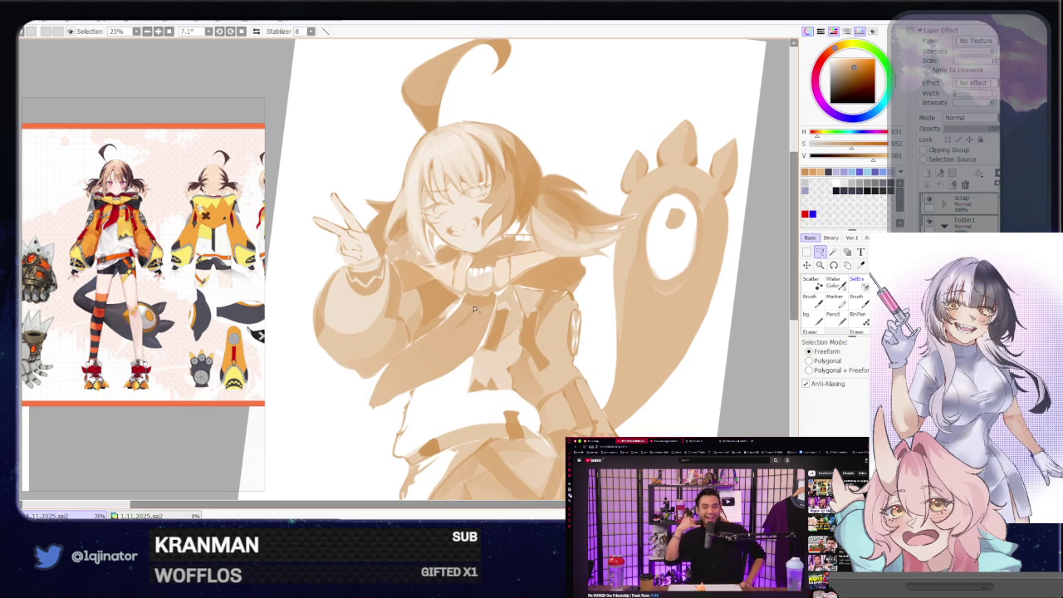
drag(446, 338, 423, 359)
key(b)
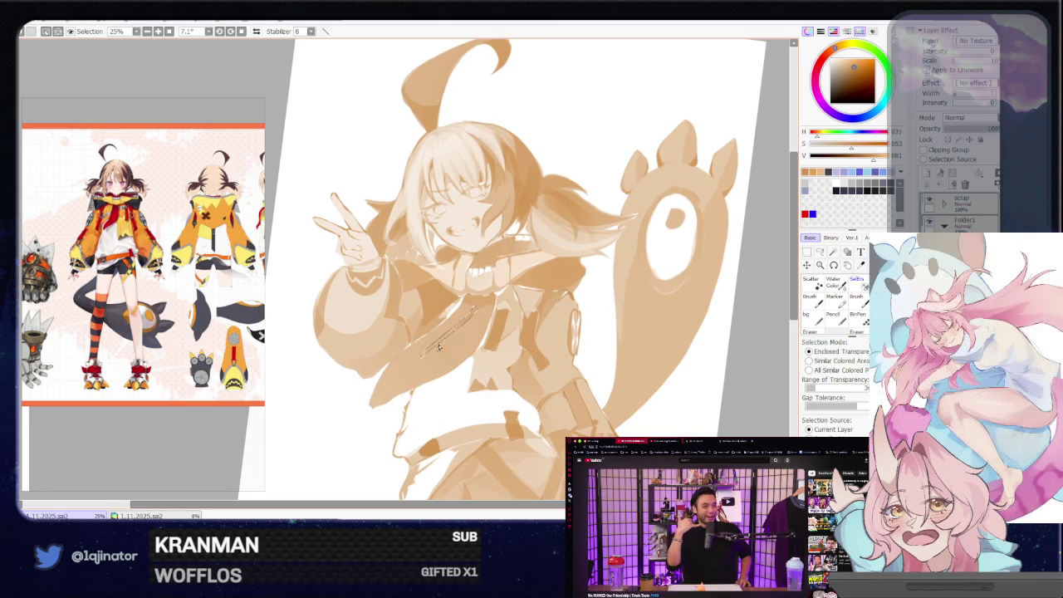
key(l)
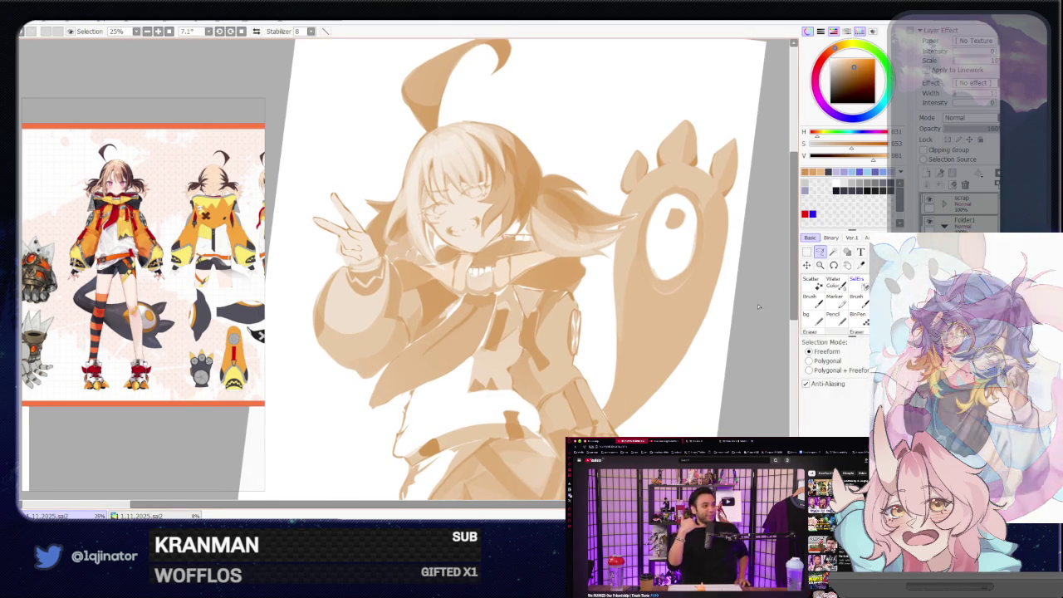
- Shade a lassoed jacket patch under the raised arm, then deselect
mouse_move(565, 380)
mouse_down()
mouse_move(526, 320)
mouse_move(485, 352)
mouse_up()
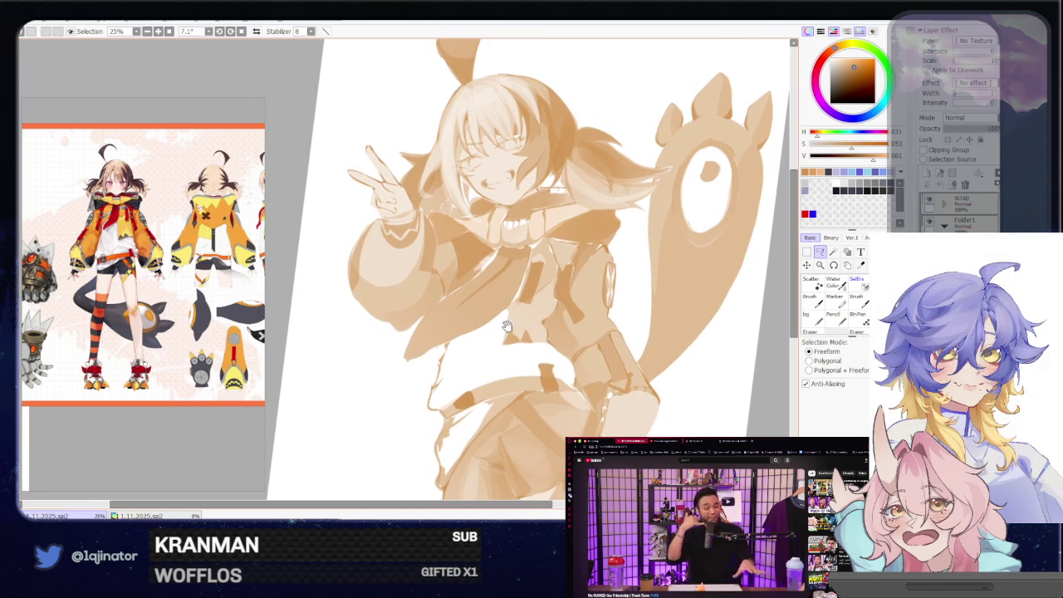
drag(480, 389, 470, 417)
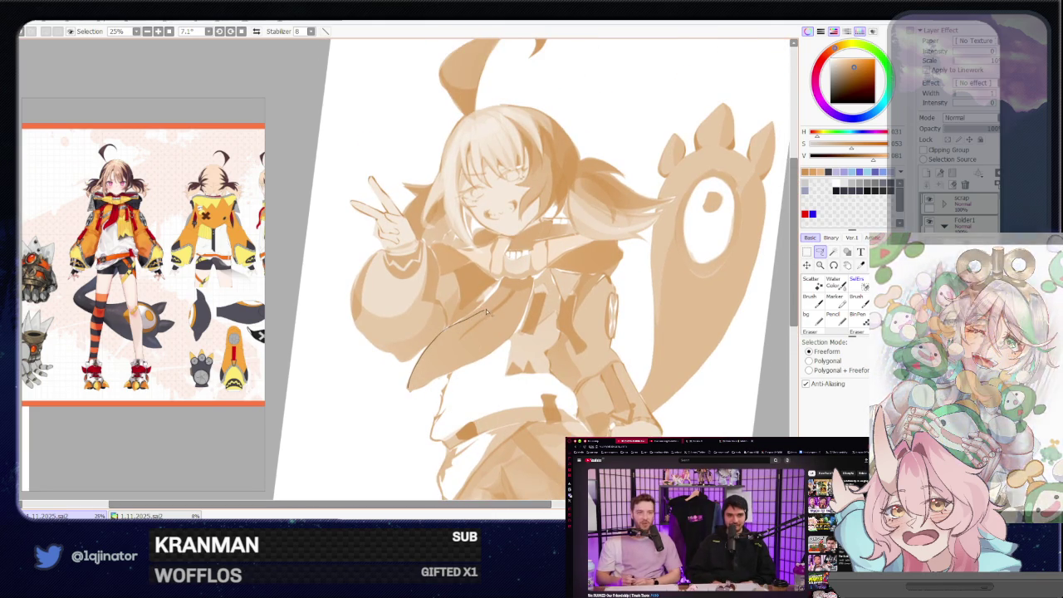
drag(442, 336, 470, 329)
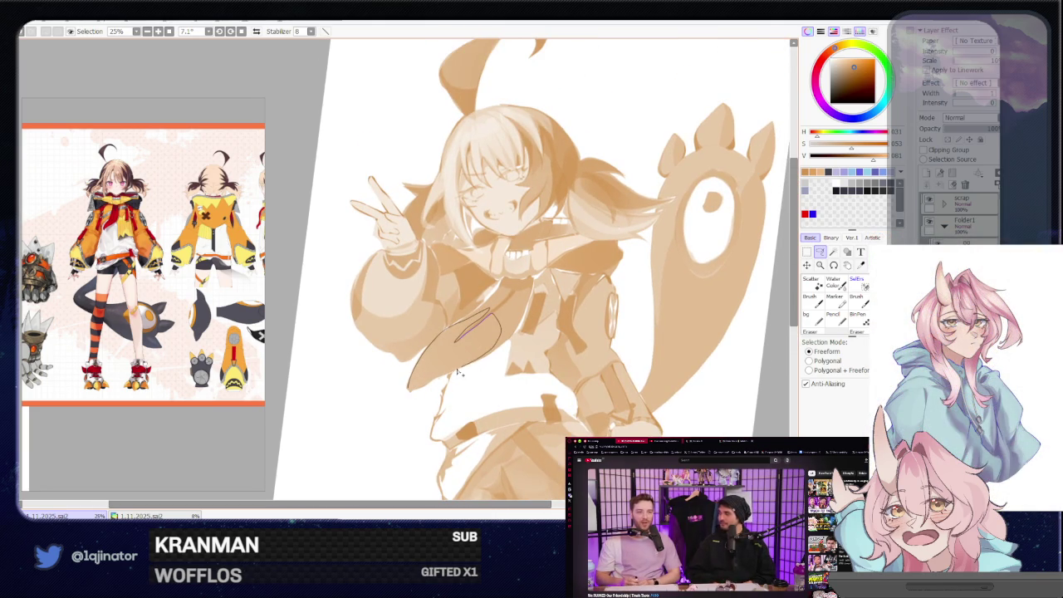
drag(458, 373, 437, 386)
click(866, 322)
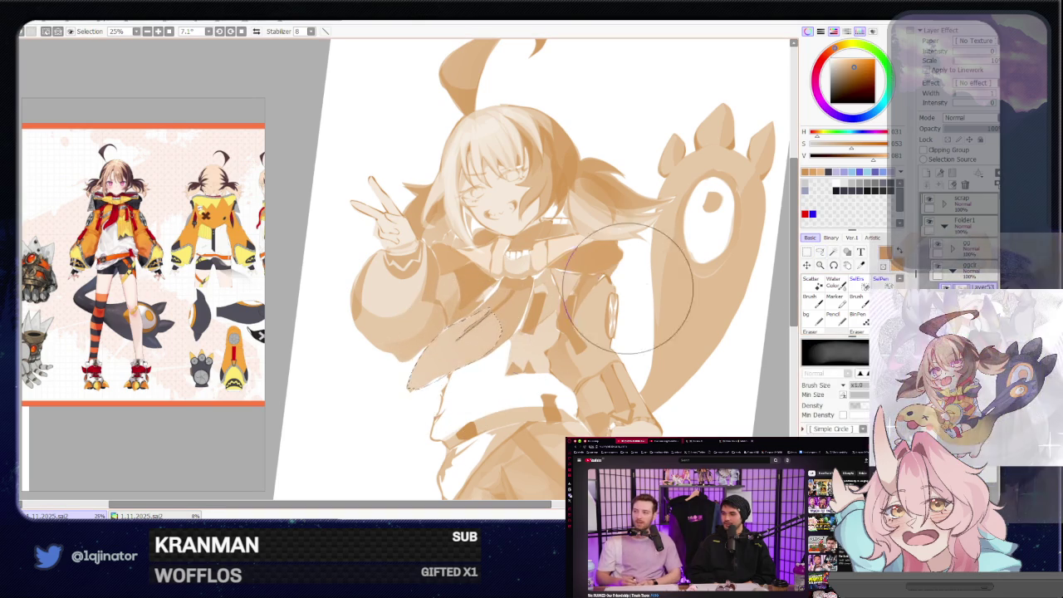
click(819, 250)
key(ctrl+d)
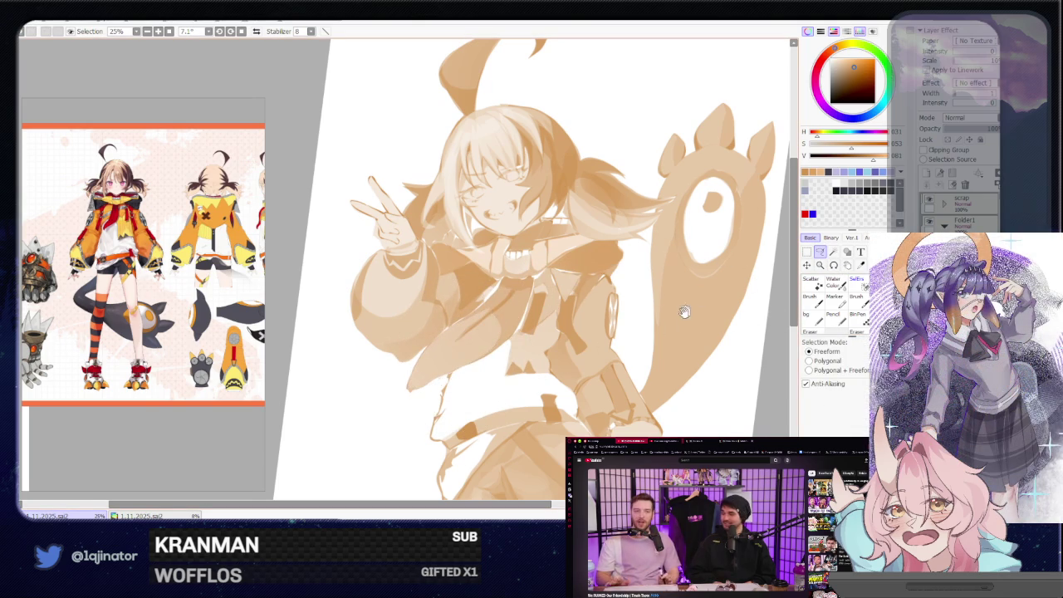
drag(684, 311, 682, 164)
mouse_move(505, 192)
mouse_down()
mouse_move(480, 308)
mouse_move(493, 300)
mouse_up()
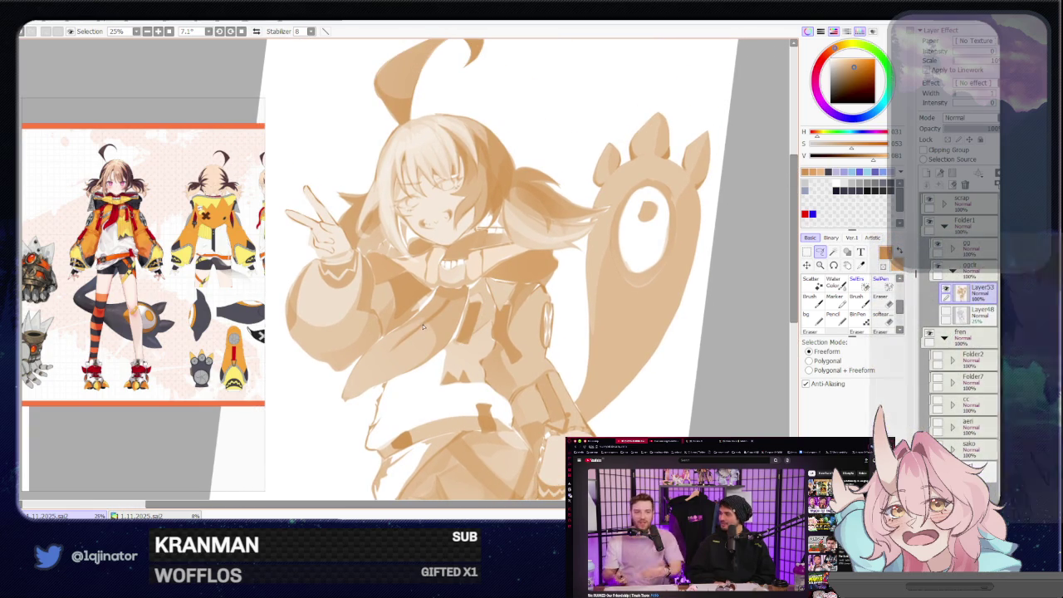
- Outline a small area near the collar with the freeform lasso
scroll(419, 315, up, 1)
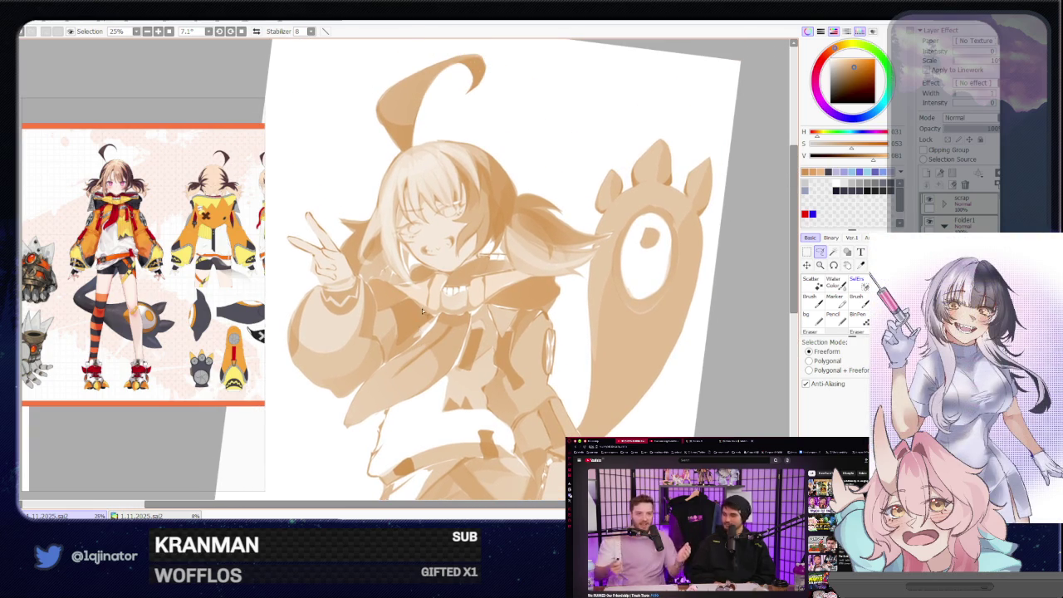
mouse_move(422, 312)
mouse_down()
mouse_move(407, 343)
mouse_move(432, 316)
mouse_up()
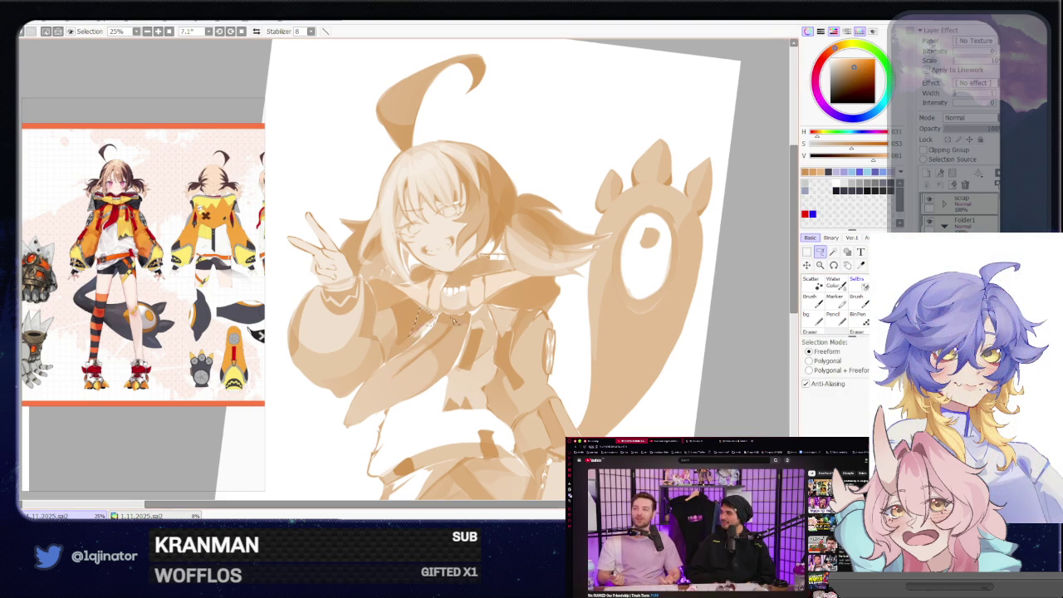
key(b)
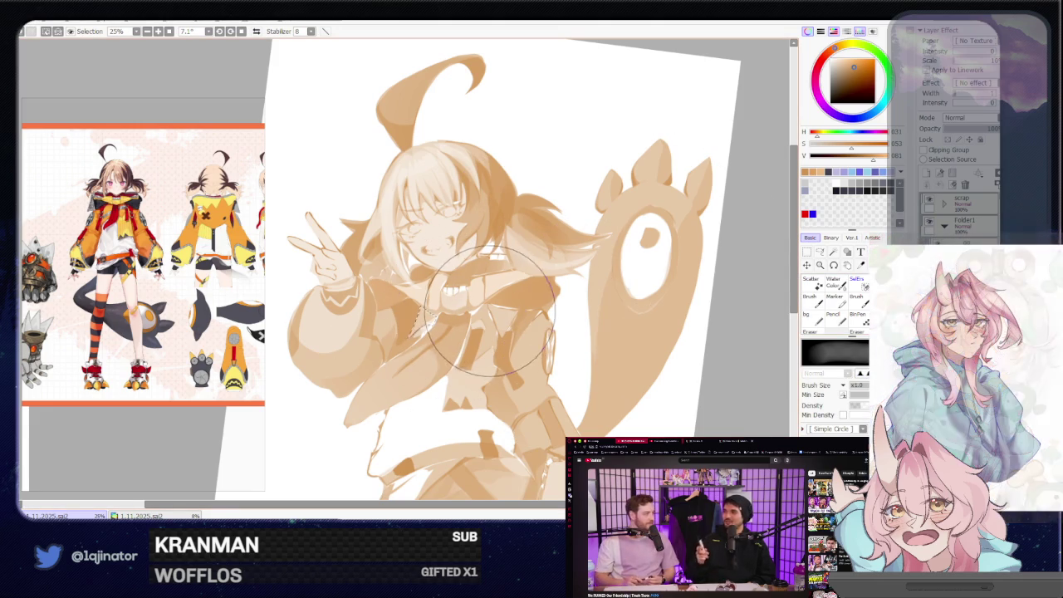
click(819, 254)
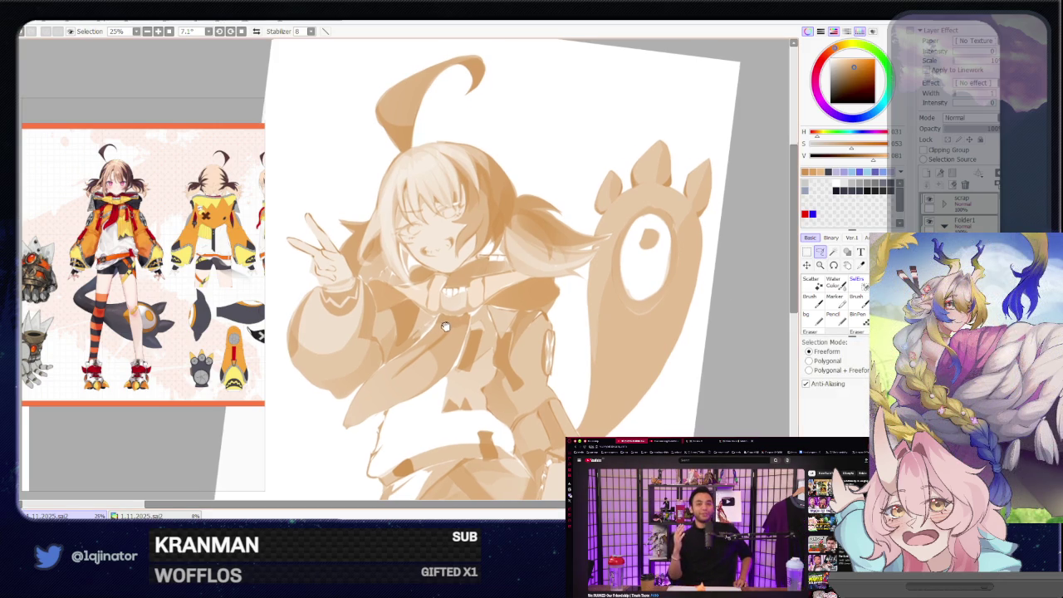
- Lasso a small spot on the jacket chest and shade it darker tan
drag(486, 313, 533, 348)
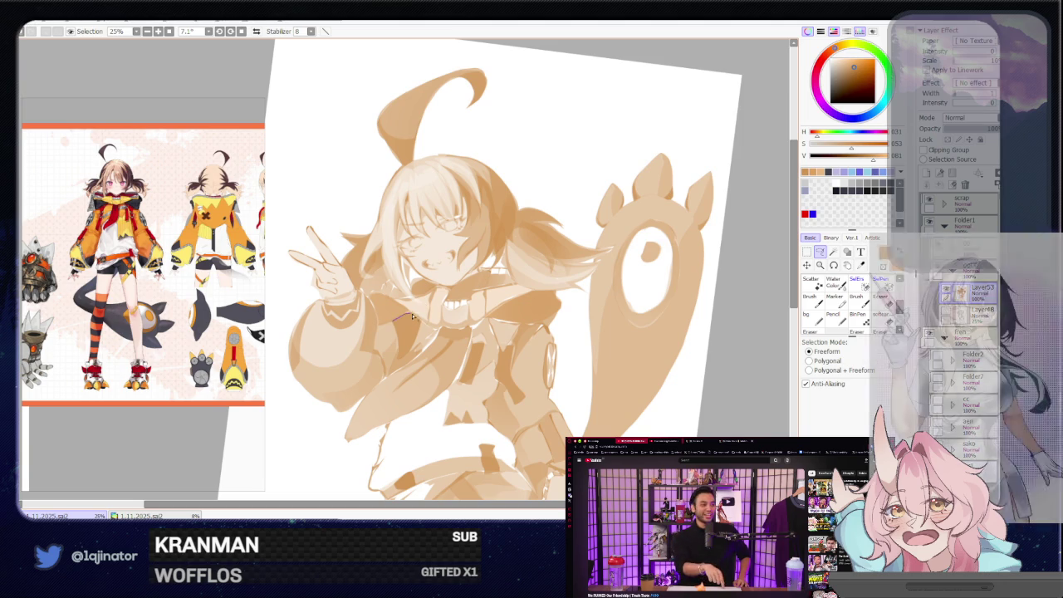
drag(394, 324, 419, 331)
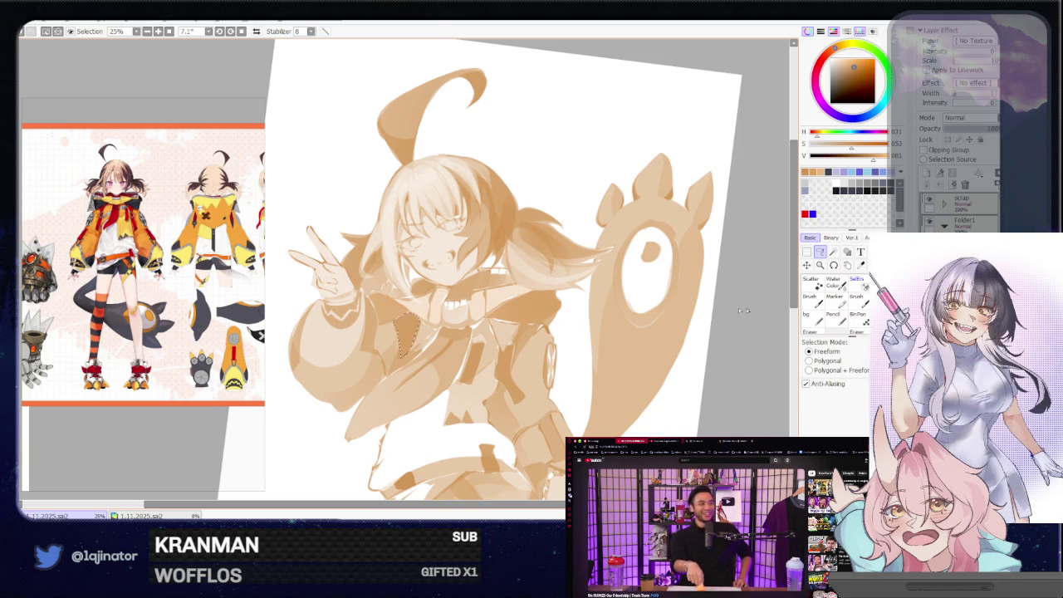
key(e)
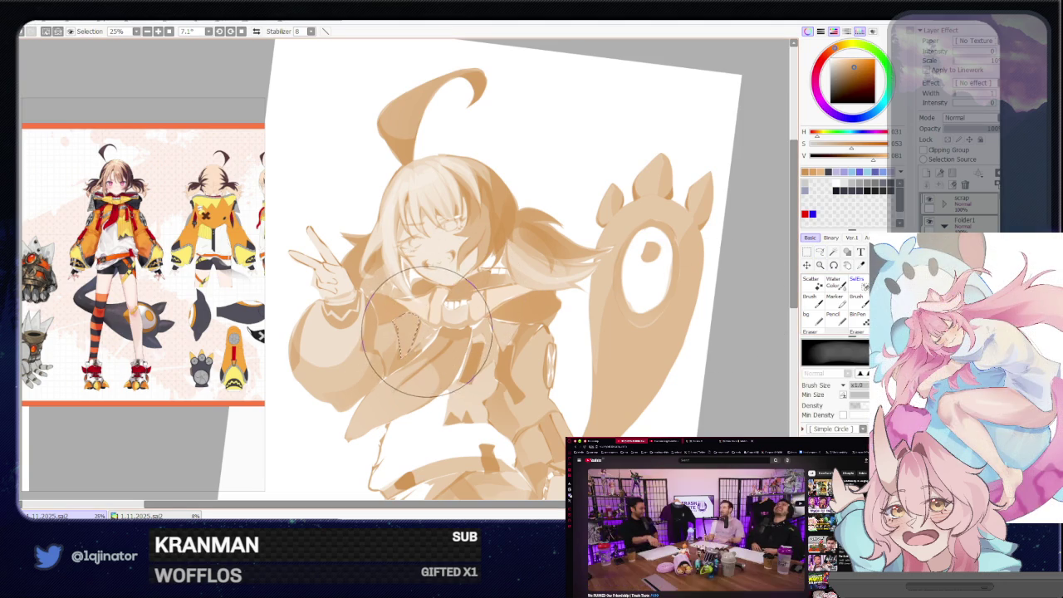
key(l)
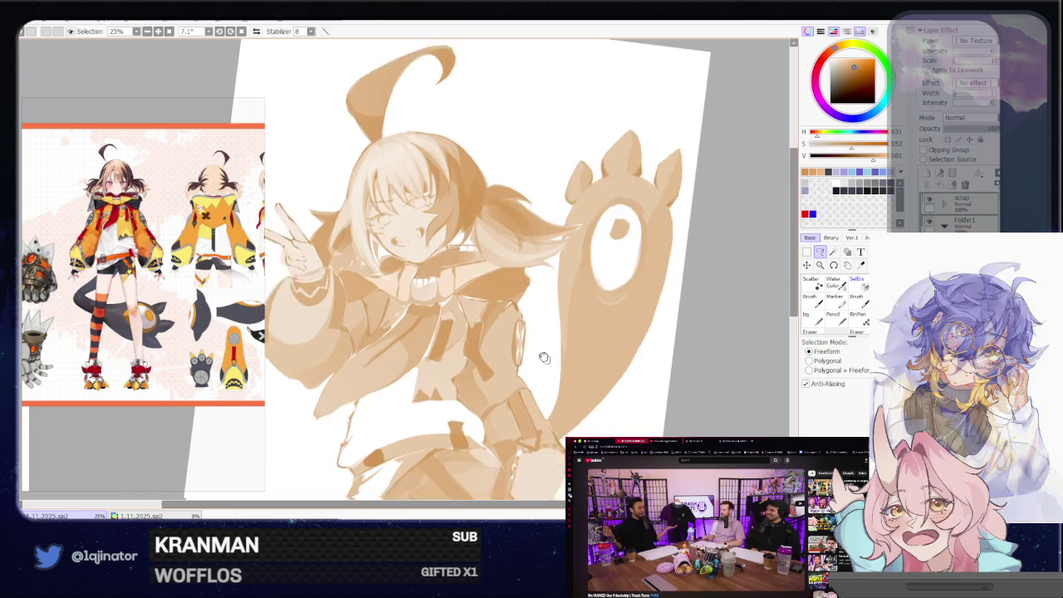
drag(540, 355, 417, 340)
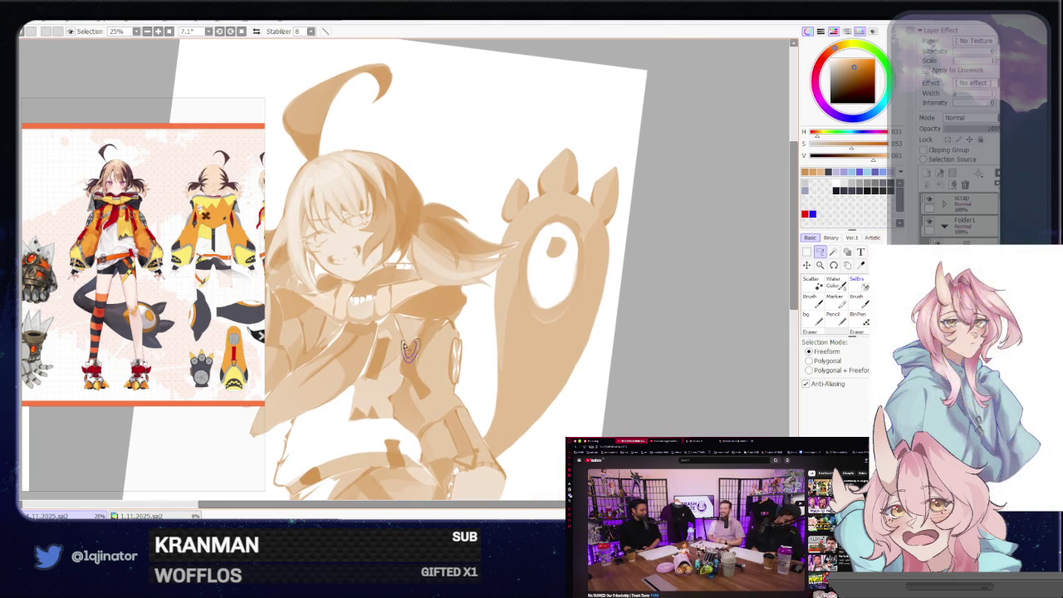
key(b)
key(l)
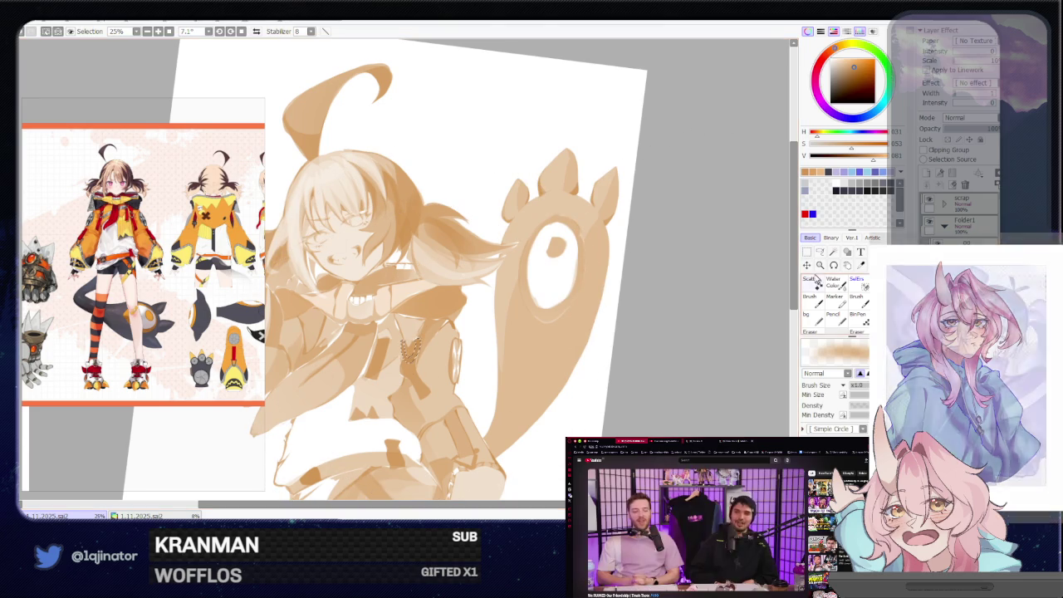
scroll(448, 361, up, 2)
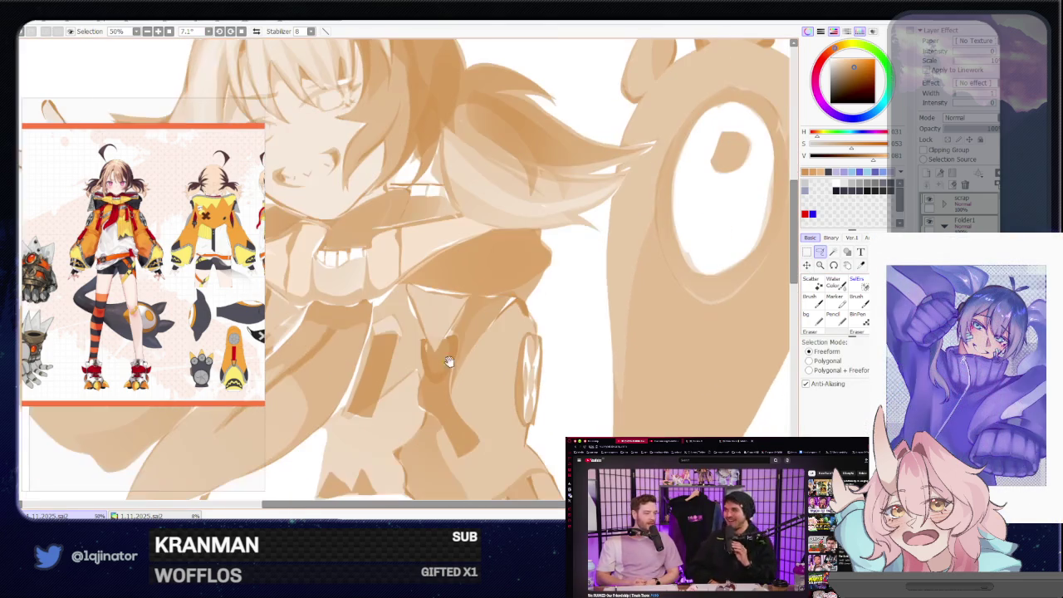
- Trace a heart-shaped ring selection on the jacket front
drag(425, 347, 430, 376)
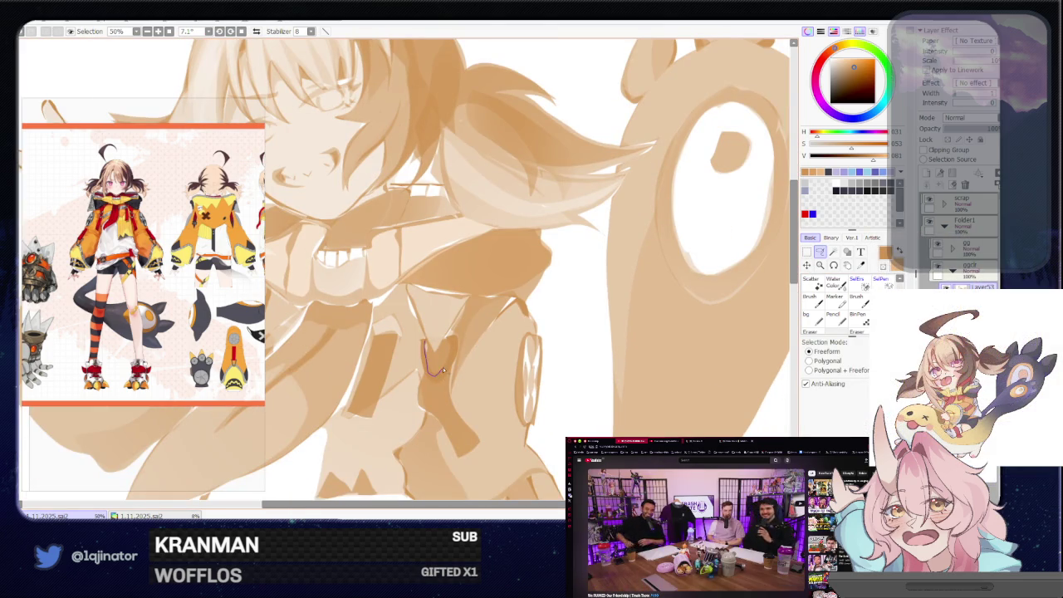
drag(455, 341, 435, 380)
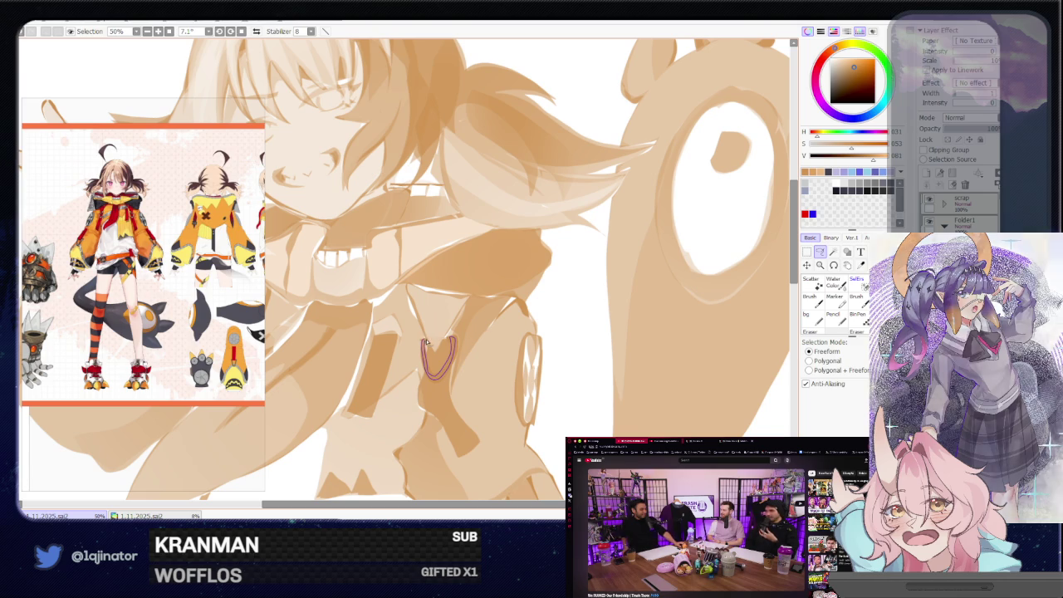
drag(423, 342, 423, 341)
scroll(700, 307, down, 2)
scroll(700, 308, down, 1)
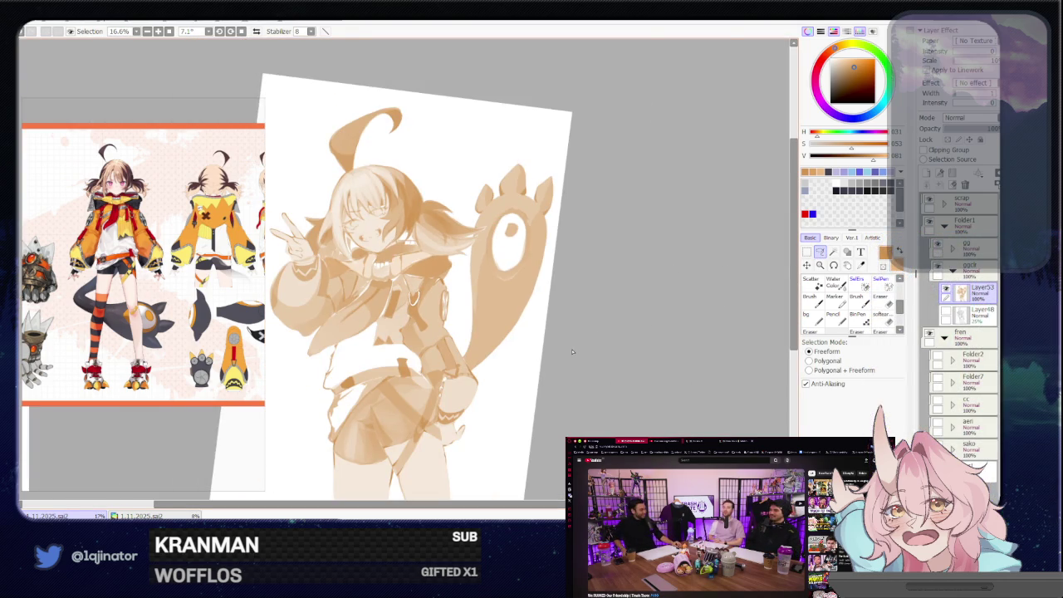
scroll(571, 352, up, 1)
scroll(548, 332, up, 1)
scroll(532, 332, up, 1)
scroll(533, 332, down, 1)
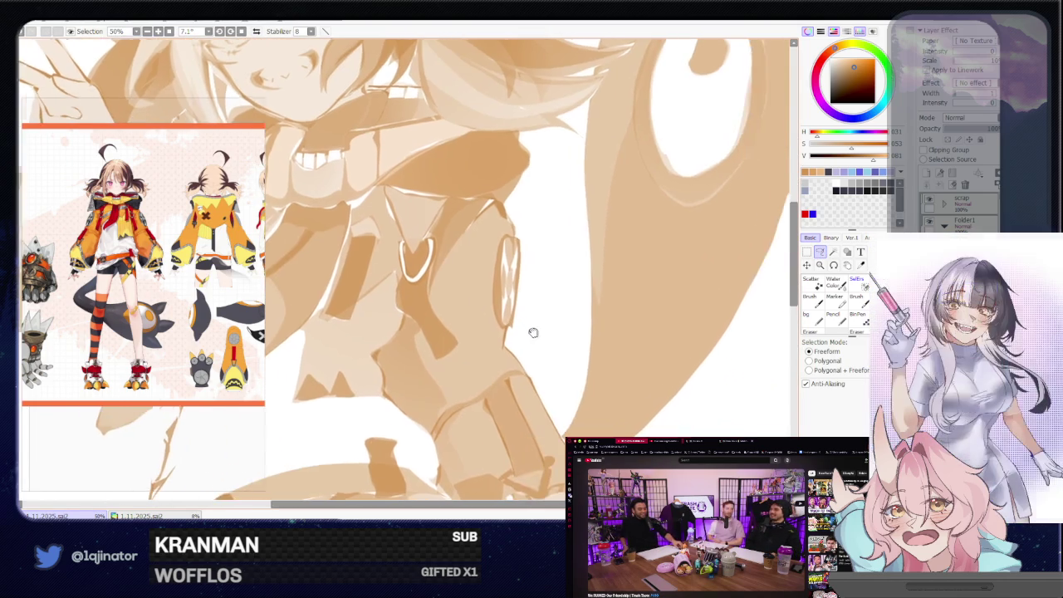
- Lasso small chain links at the jacket cuff
mouse_move(533, 332)
mouse_down()
mouse_move(498, 367)
mouse_move(557, 308)
mouse_move(515, 349)
mouse_move(494, 334)
mouse_move(461, 267)
mouse_up()
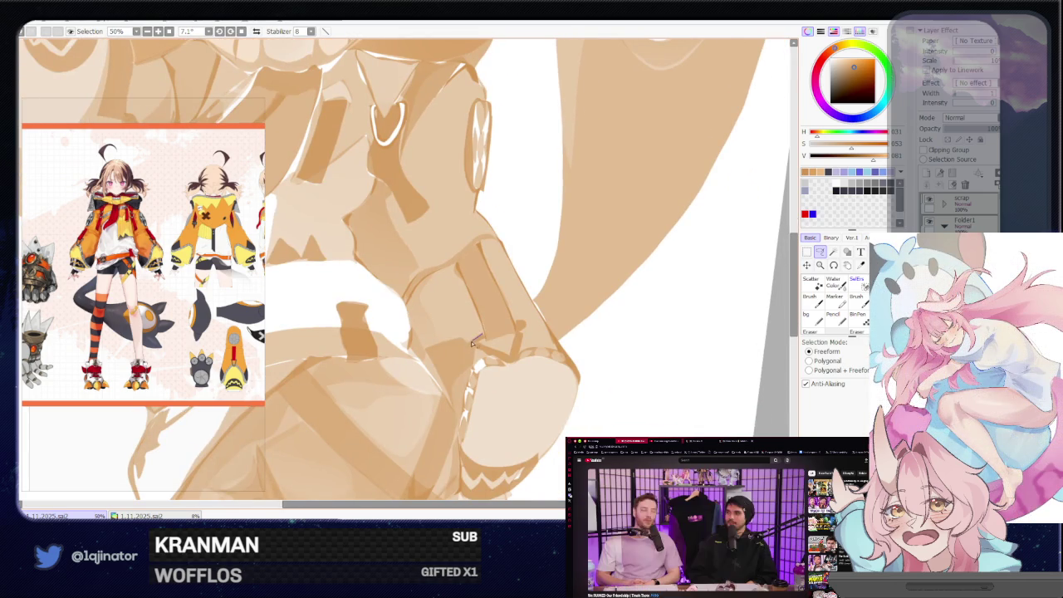
mouse_move(477, 342)
mouse_down()
mouse_move(515, 353)
mouse_move(483, 347)
mouse_up()
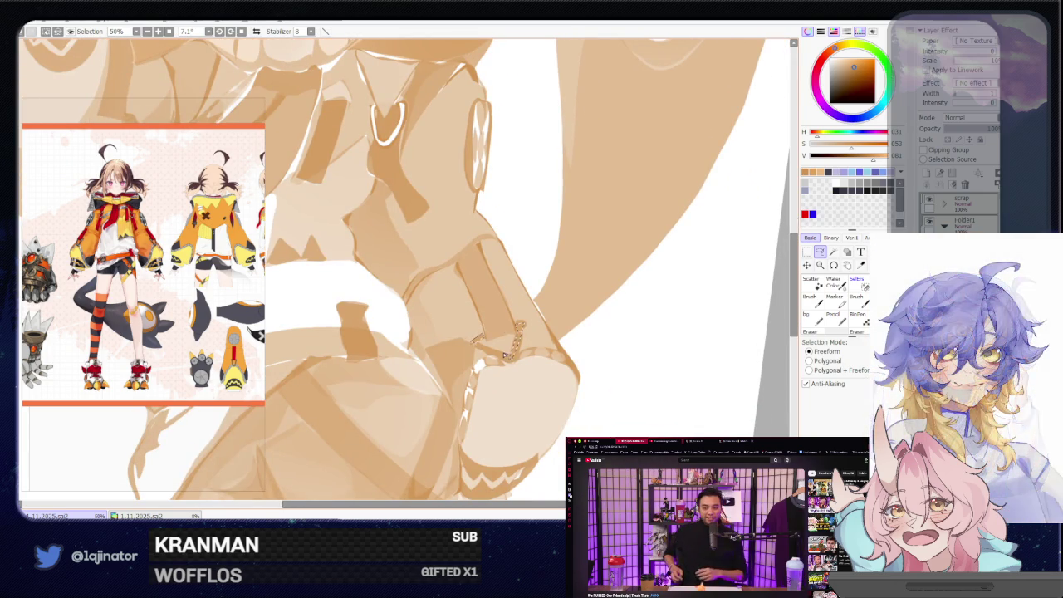
scroll(659, 323, down, 2)
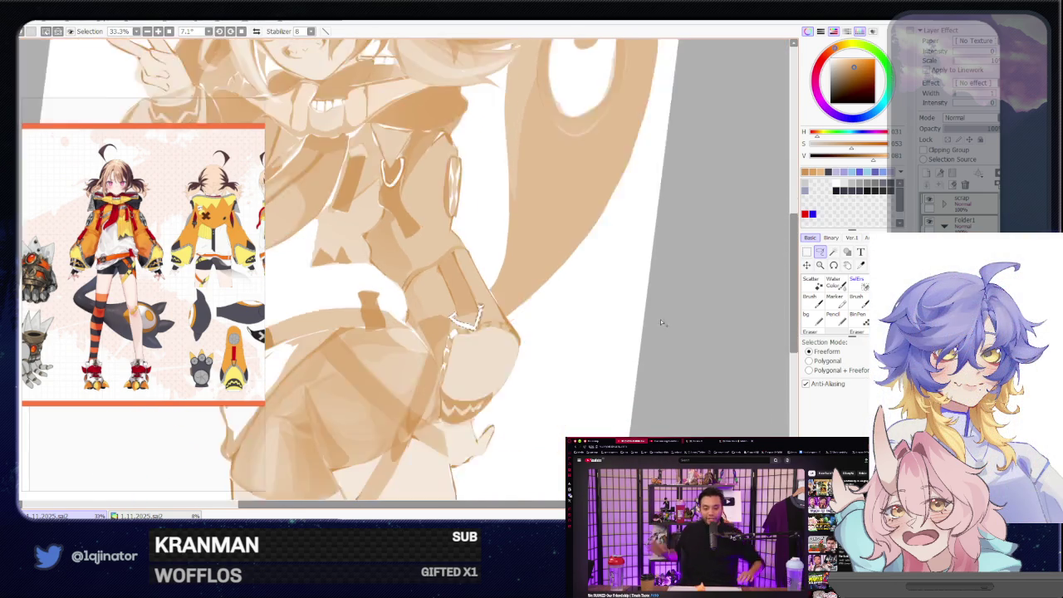
scroll(673, 304, down, 2)
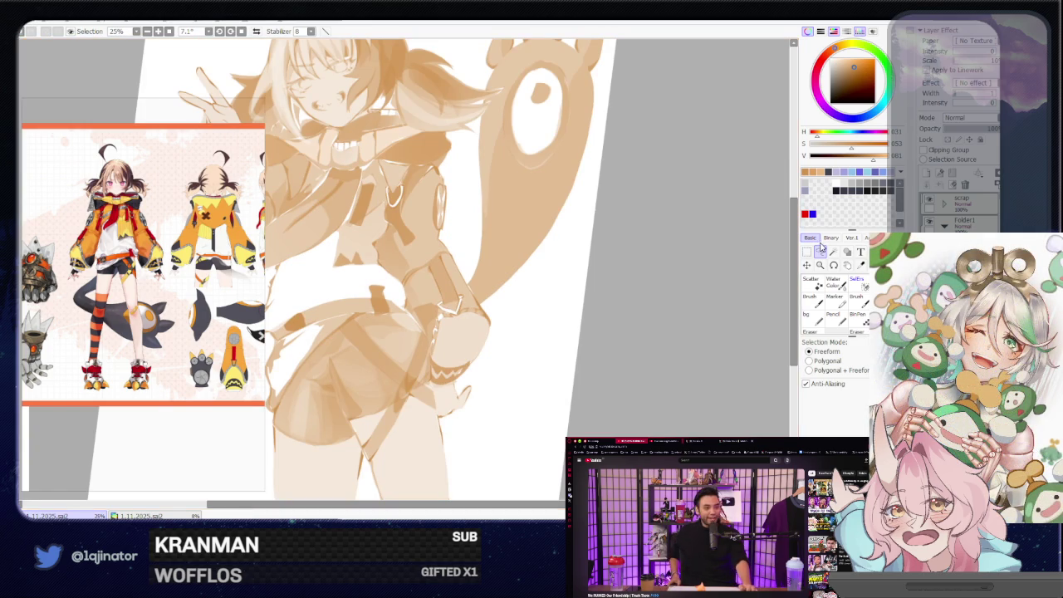
scroll(617, 320, up, 2)
- Trace two chain links along the hip strap
mouse_move(617, 321)
mouse_down()
mouse_move(466, 390)
mouse_move(440, 308)
mouse_up()
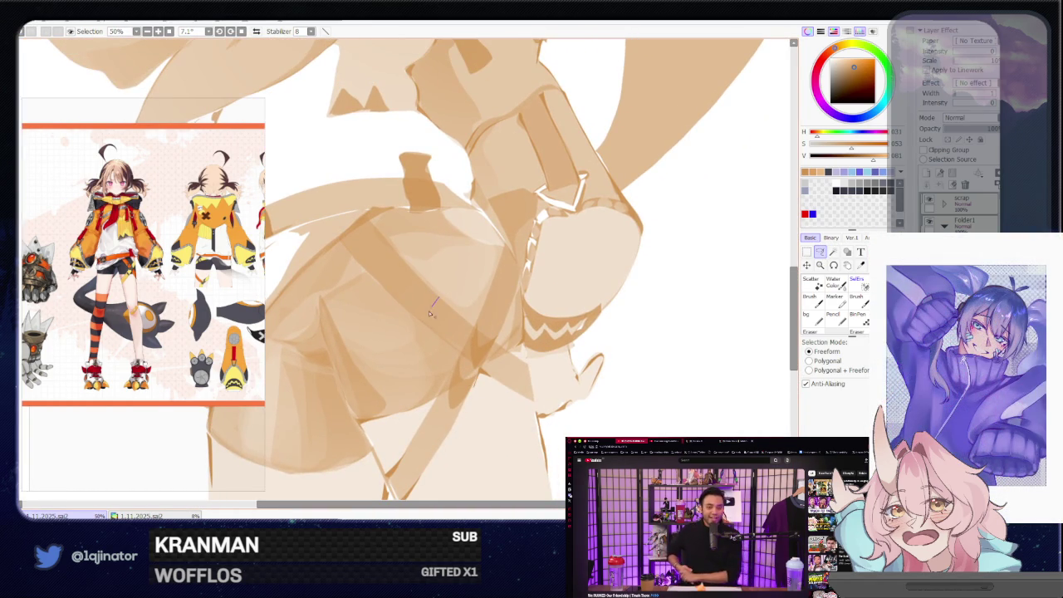
drag(430, 313, 427, 328)
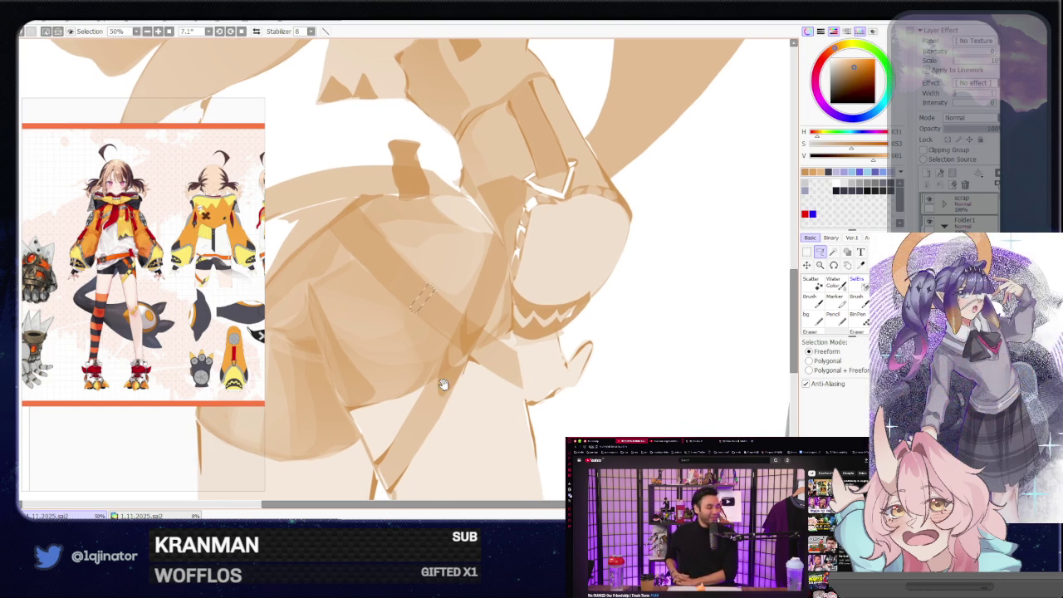
mouse_move(441, 379)
mouse_down()
mouse_move(471, 332)
mouse_move(469, 357)
mouse_up()
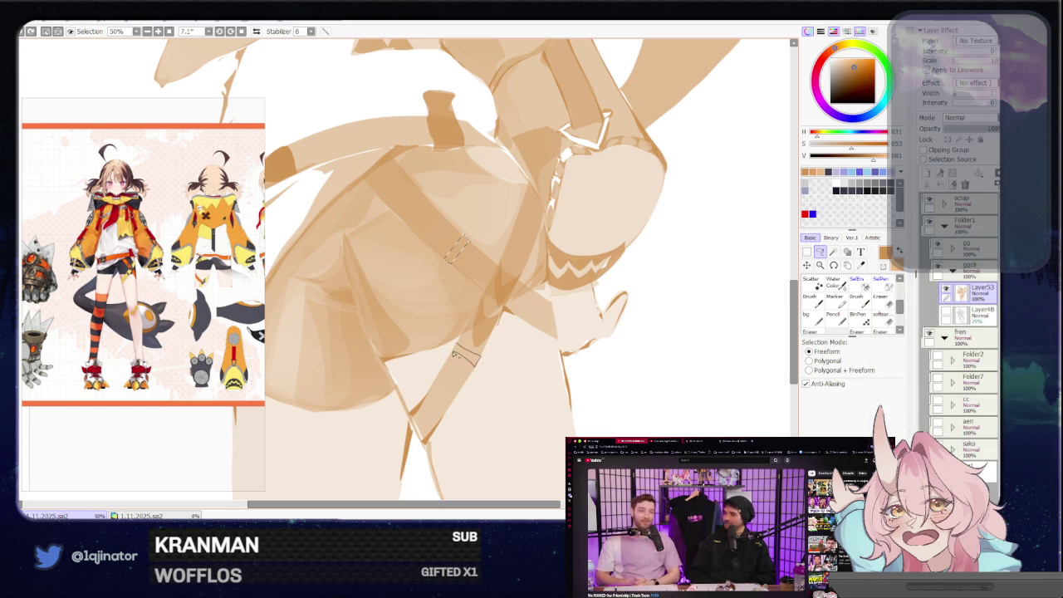
drag(467, 352, 480, 362)
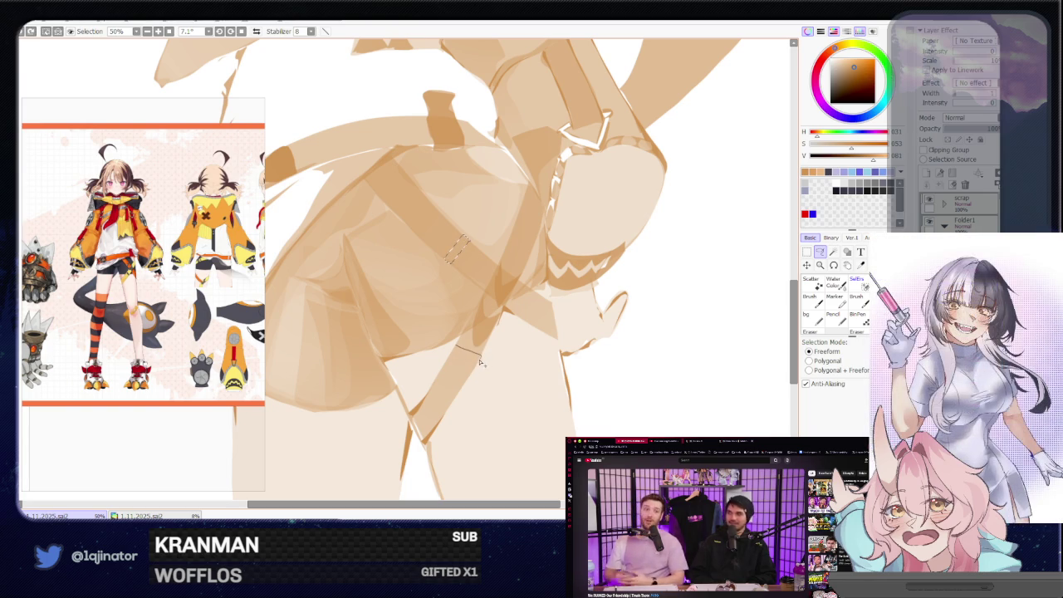
- Mirror the view to check it, then trace a looping chain down the strap
key(h)
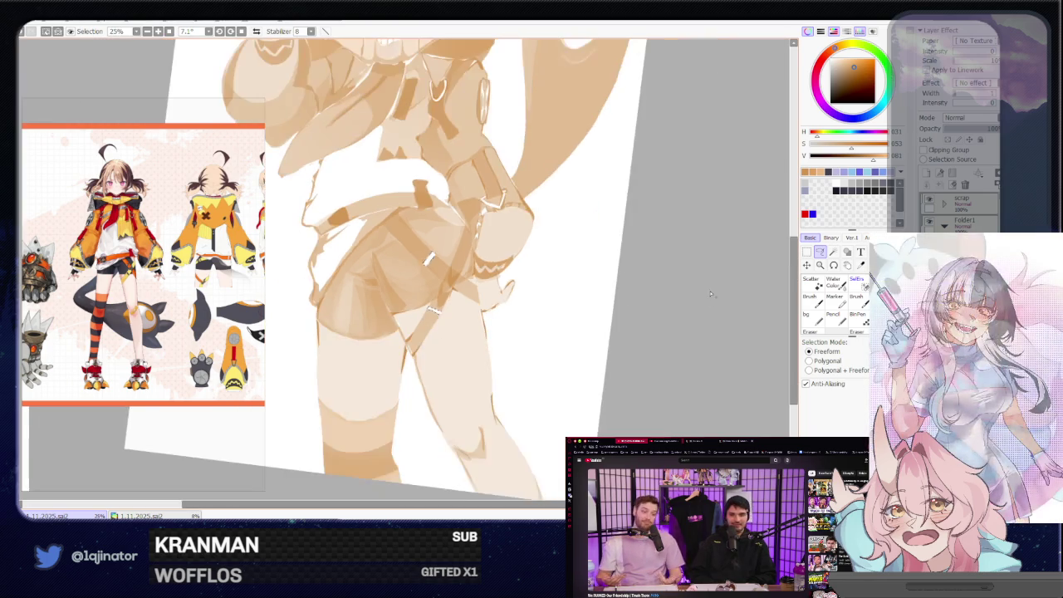
key(h)
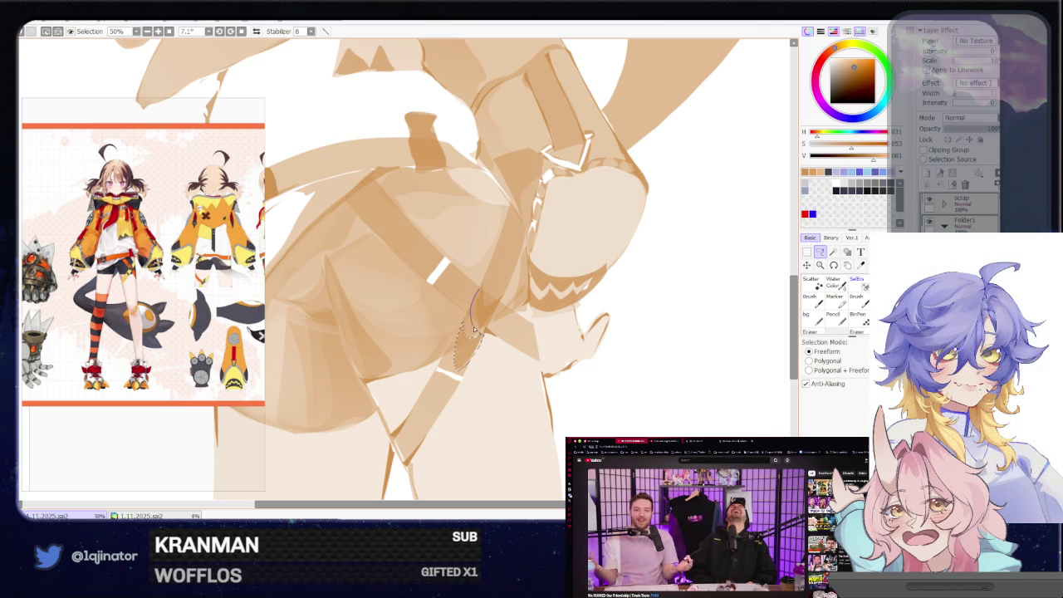
drag(474, 330, 499, 305)
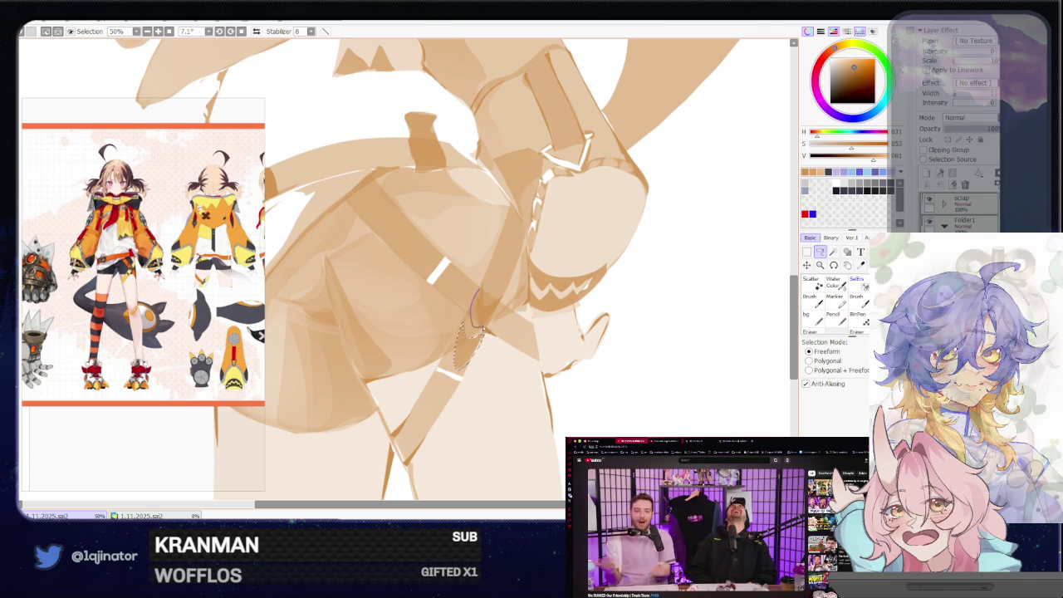
scroll(598, 296, down, 3)
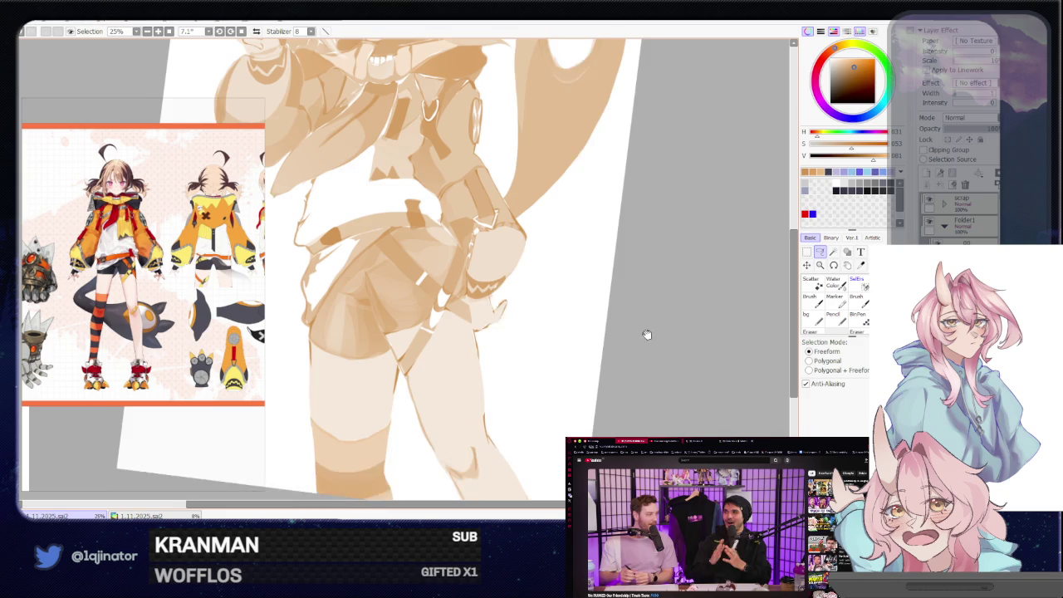
scroll(647, 335, up, 2)
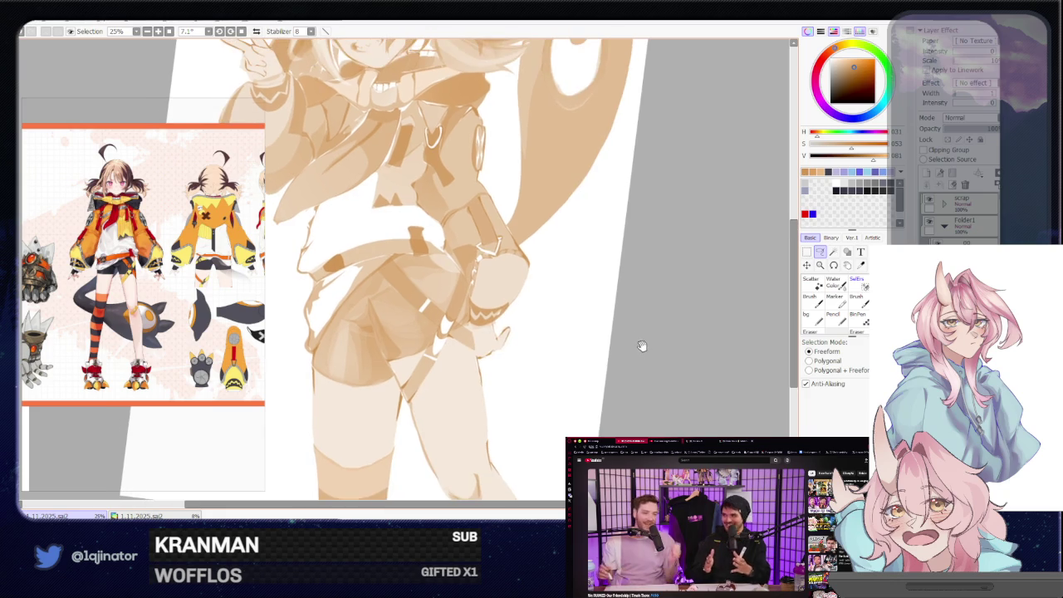
scroll(640, 346, up, 3)
scroll(636, 382, up, 1)
scroll(628, 313, up, 1)
scroll(593, 358, up, 2)
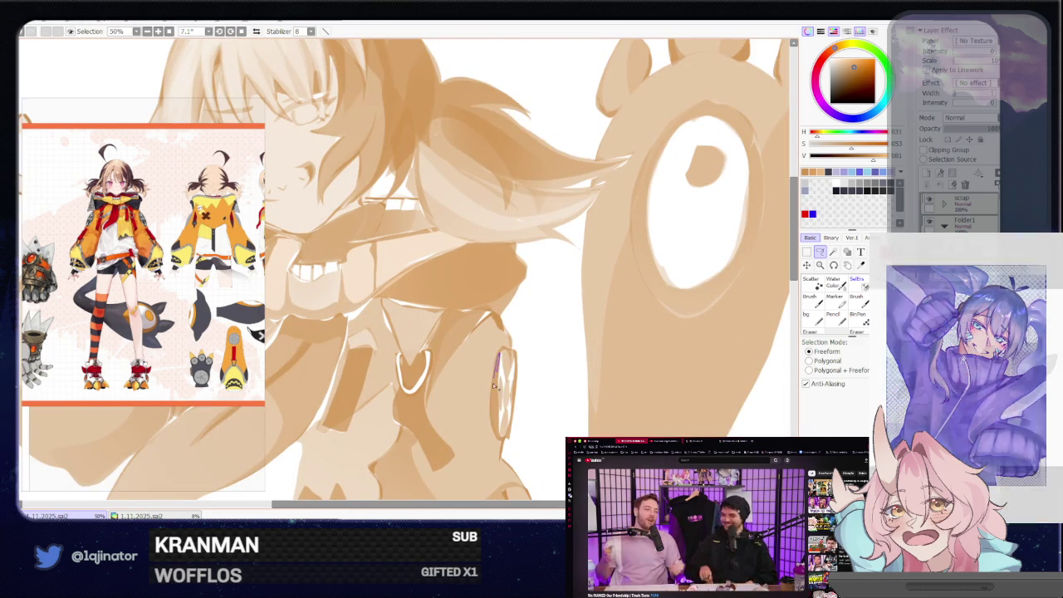
- Lasso the round charm badge at the sleeve
drag(499, 359, 503, 426)
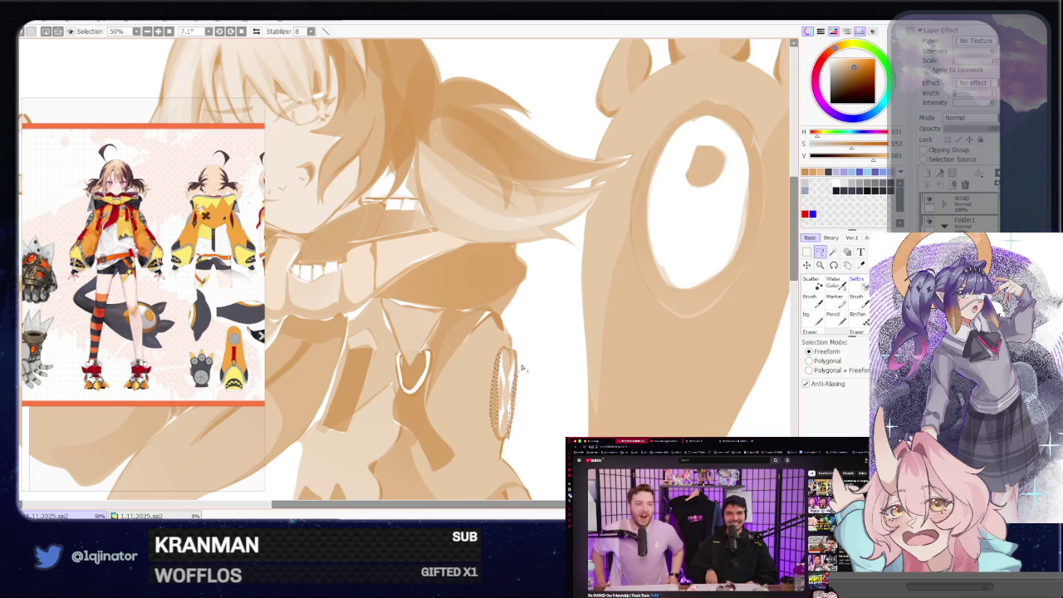
scroll(610, 365, down, 1)
scroll(711, 305, down, 1)
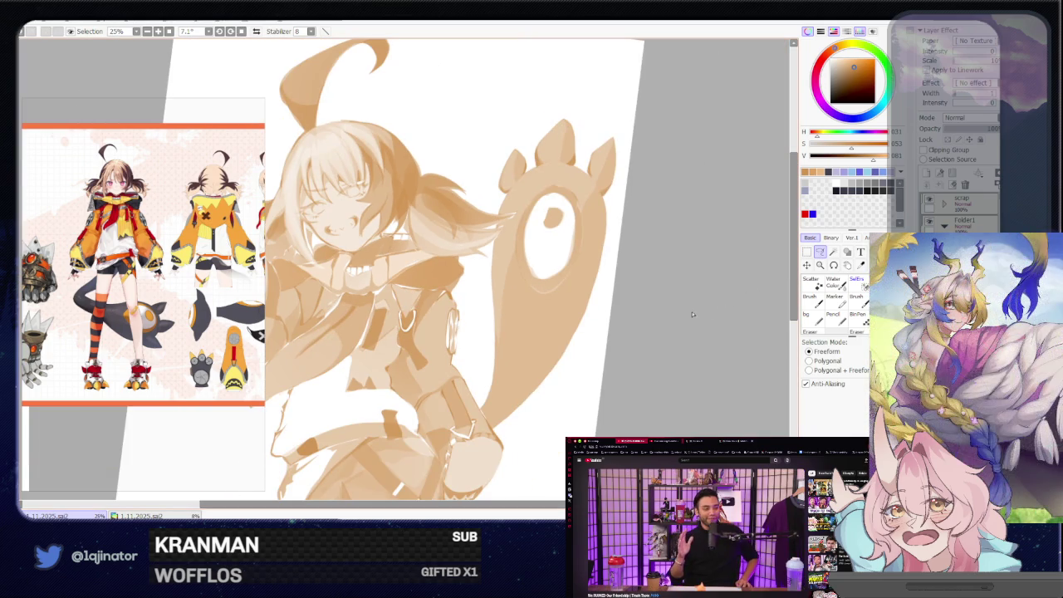
scroll(664, 307, down, 2)
scroll(643, 328, up, 1)
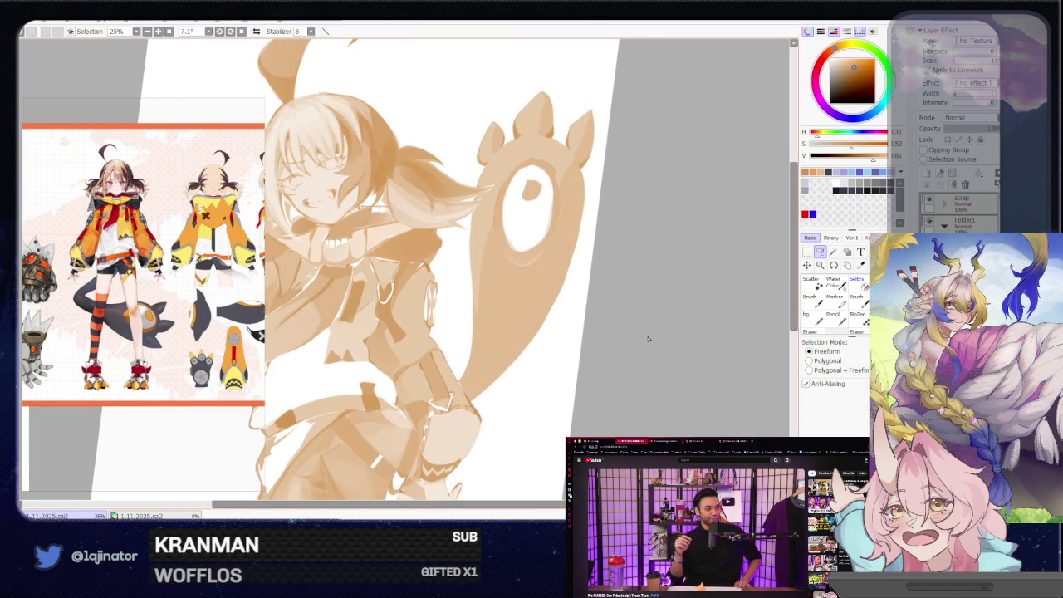
- Zoom in closer and lasso a small freehand area near the collar
drag(471, 349, 487, 396)
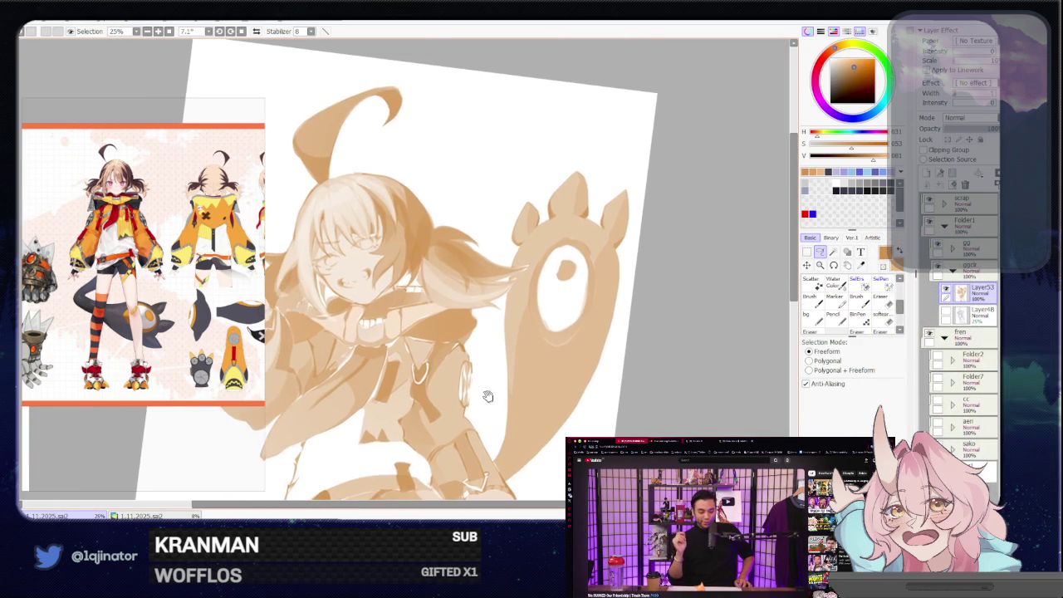
scroll(487, 396, up, 1)
scroll(371, 353, up, 1)
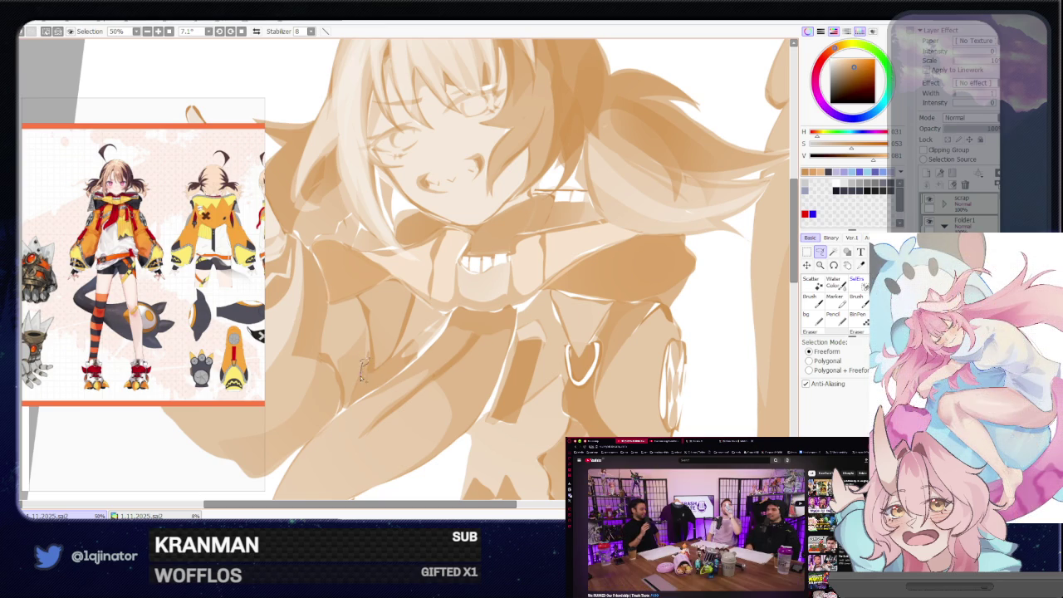
drag(363, 370, 387, 375)
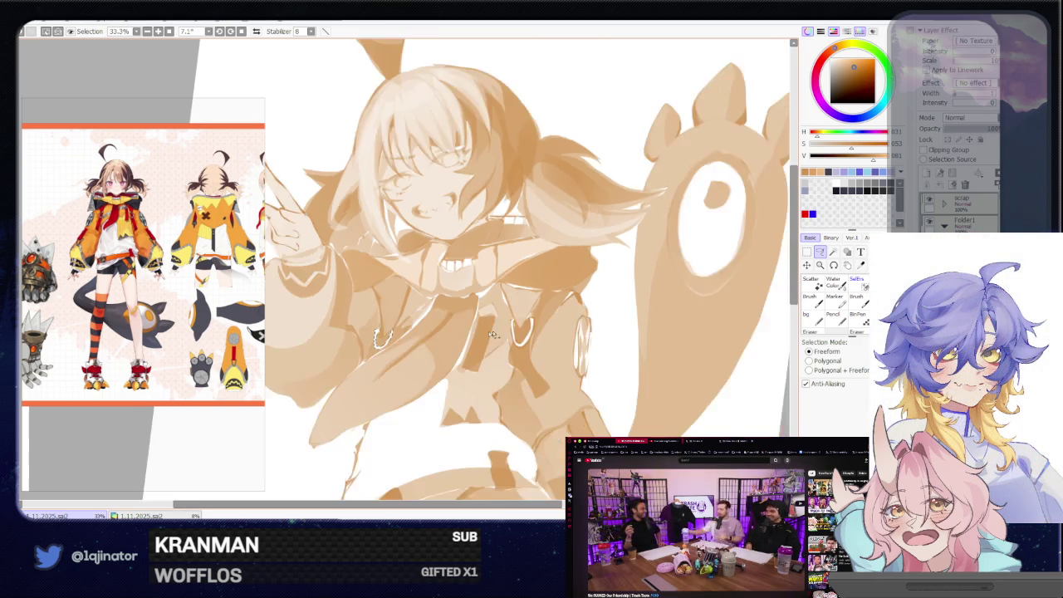
scroll(775, 270, down, 1)
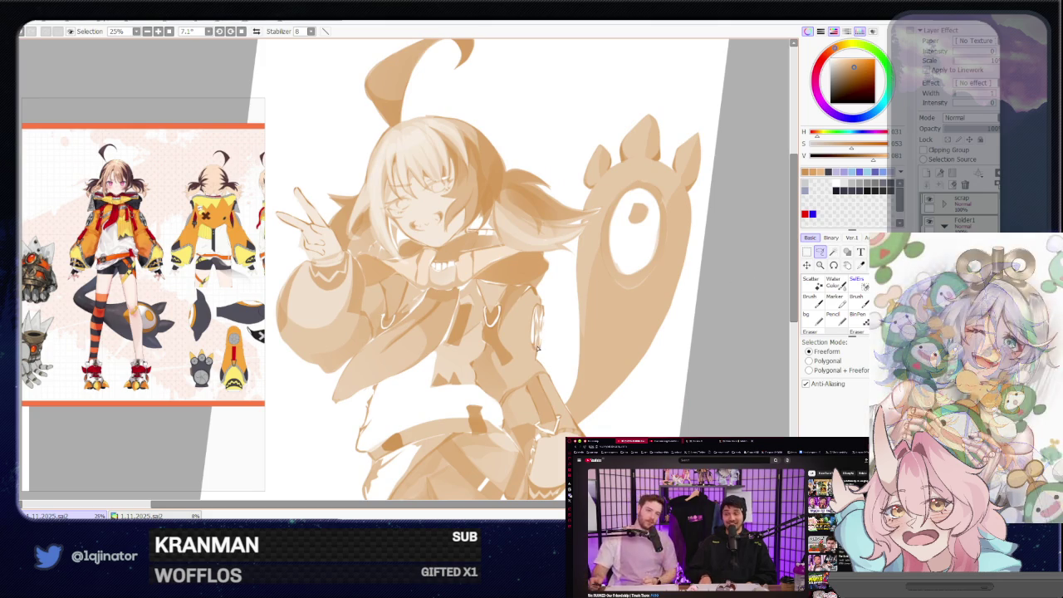
scroll(436, 334, up, 1)
drag(435, 333, 396, 332)
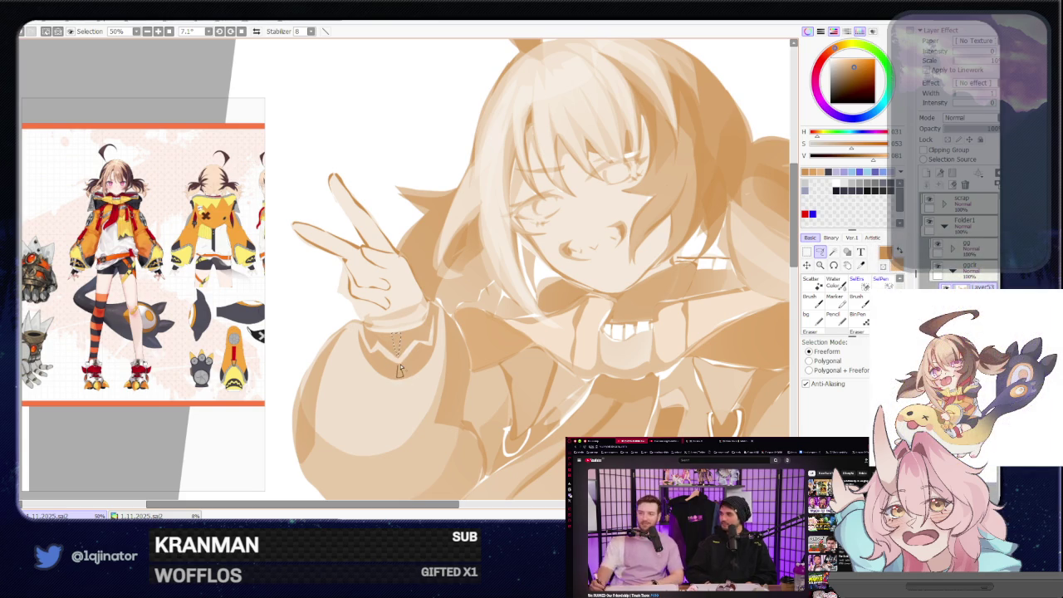
- Zoom in on the lower hand and lasso a small area beside its bracelet
key(ctrl+minus)
key(ctrl+minus)
key(ctrl+minus)
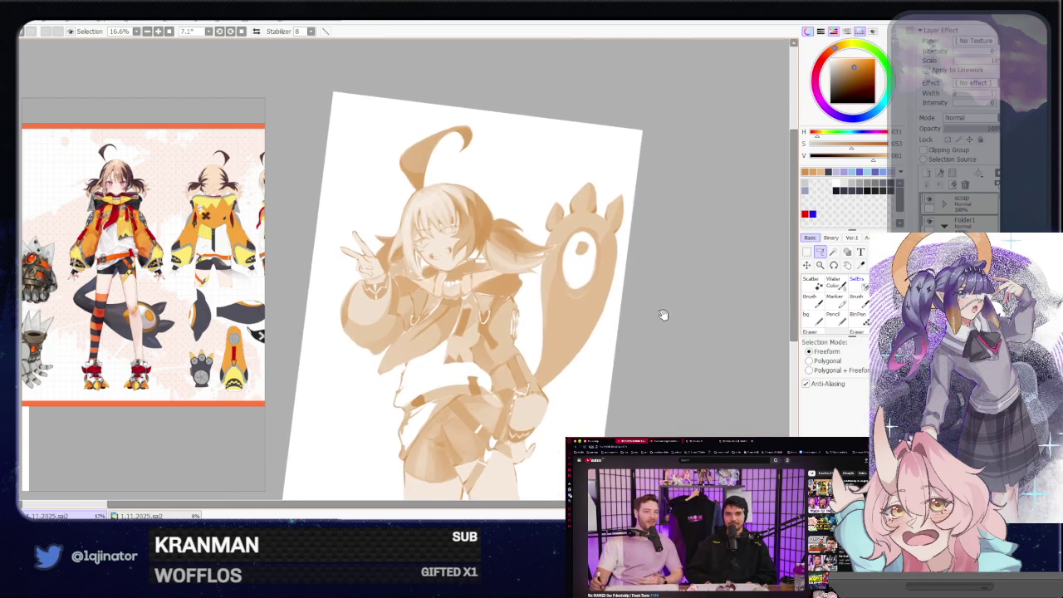
scroll(600, 294, up, 3)
scroll(546, 336, up, 1)
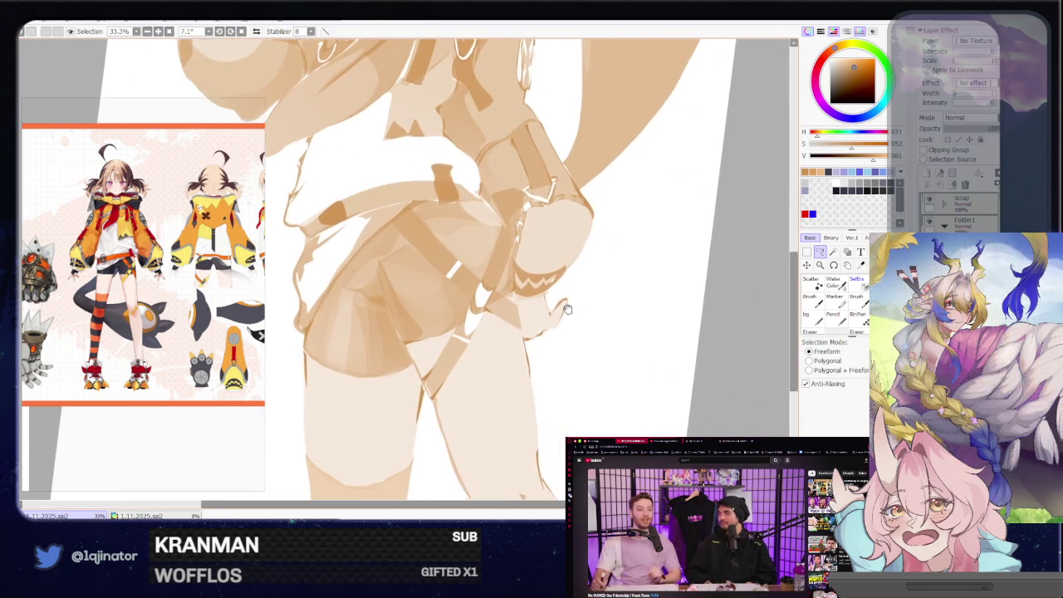
mouse_move(545, 336)
mouse_down()
mouse_move(467, 363)
mouse_move(493, 359)
mouse_up()
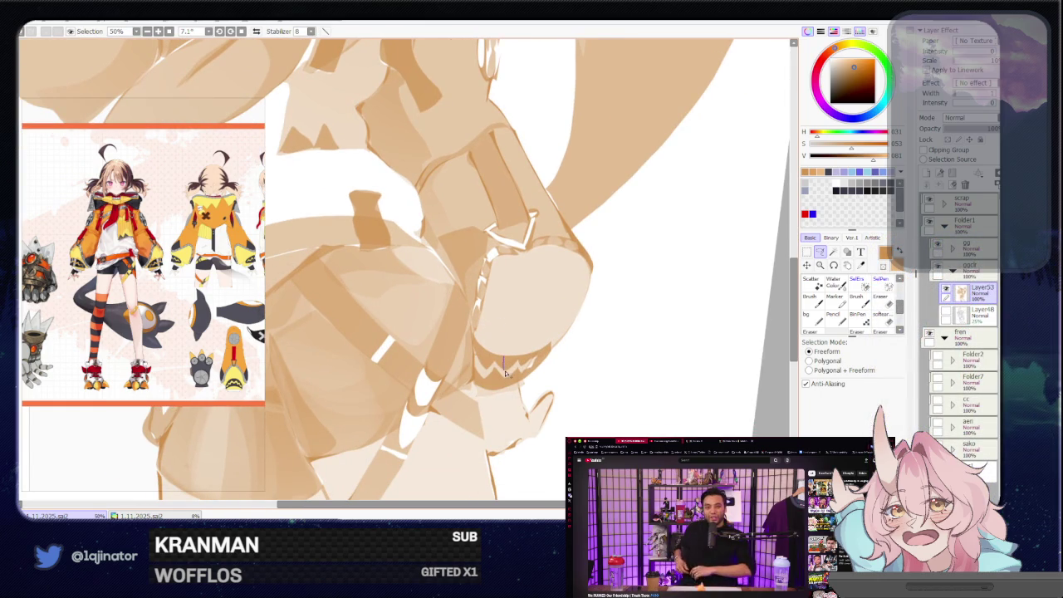
drag(508, 359, 503, 383)
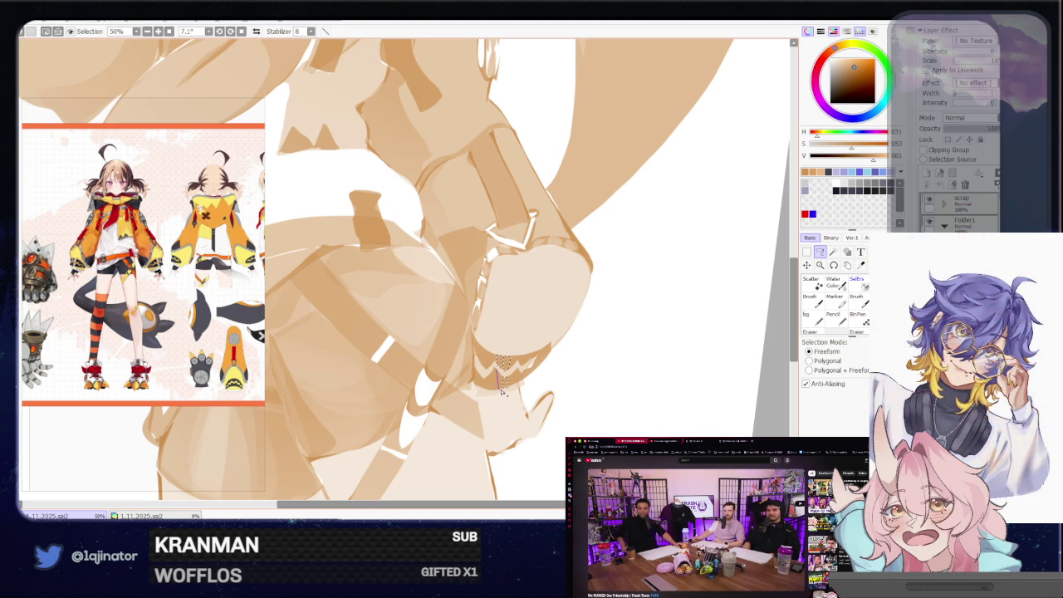
- Move up to the V-sign hand and lasso a small area at the raised wrist
key(minus)
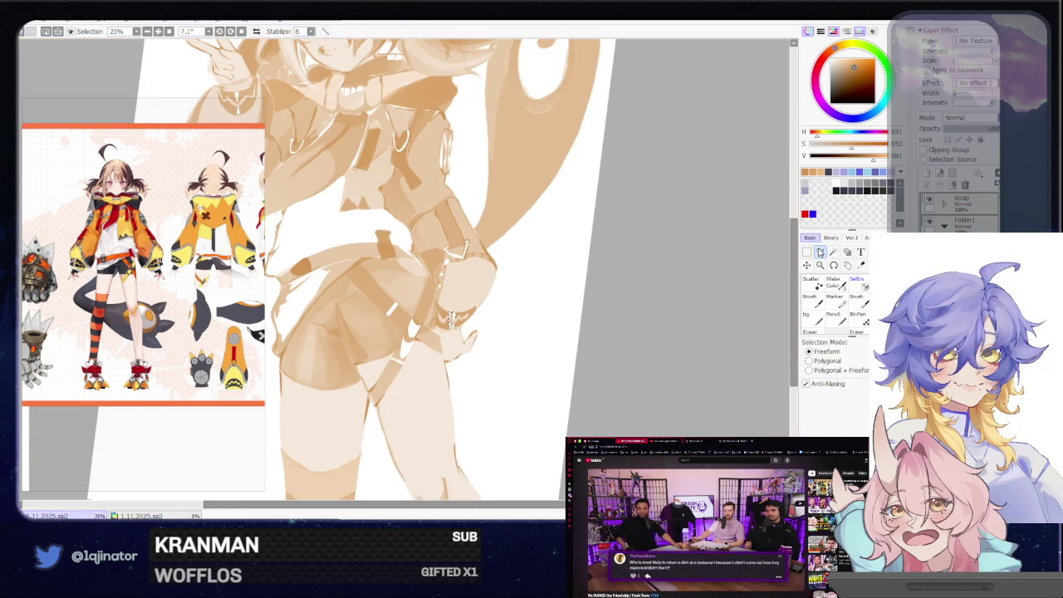
mouse_move(656, 306)
mouse_down()
mouse_move(643, 380)
mouse_move(633, 381)
mouse_up()
drag(619, 327, 612, 349)
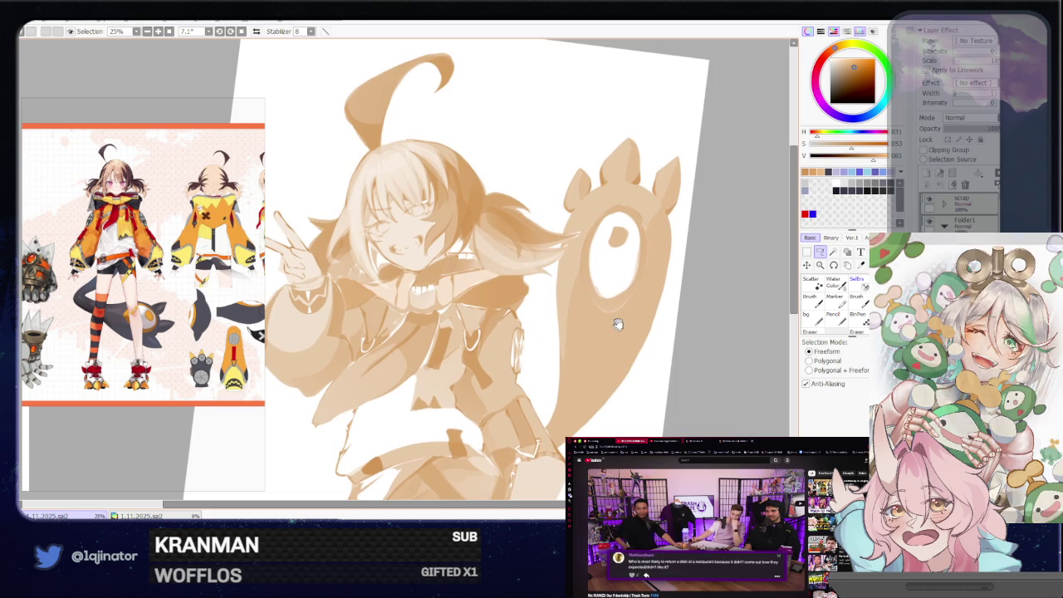
drag(525, 237, 529, 311)
scroll(496, 321, up, 1)
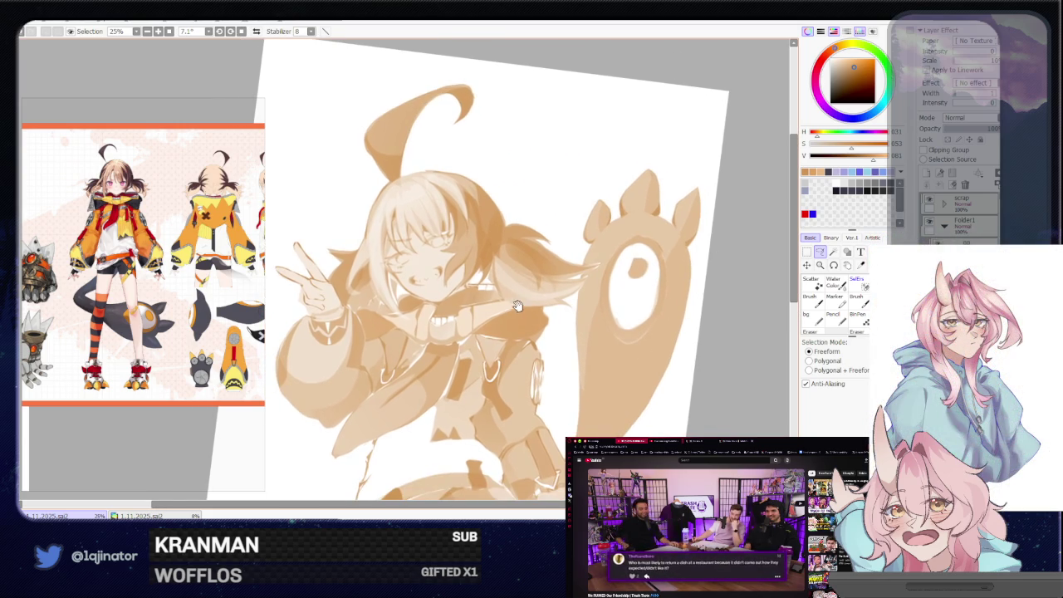
scroll(465, 321, up, 1)
scroll(435, 320, up, 1)
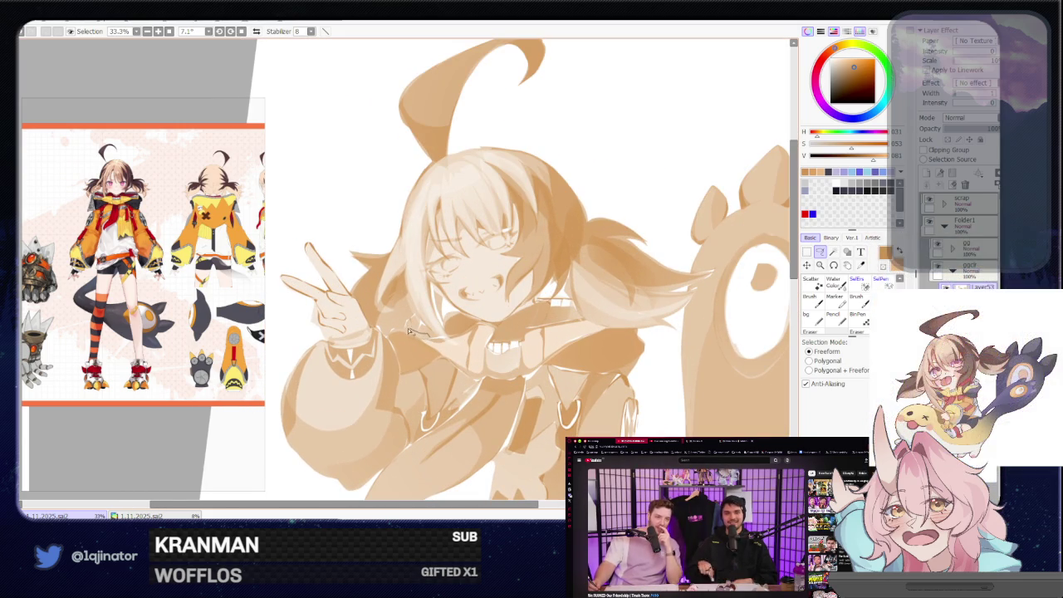
drag(420, 341, 424, 335)
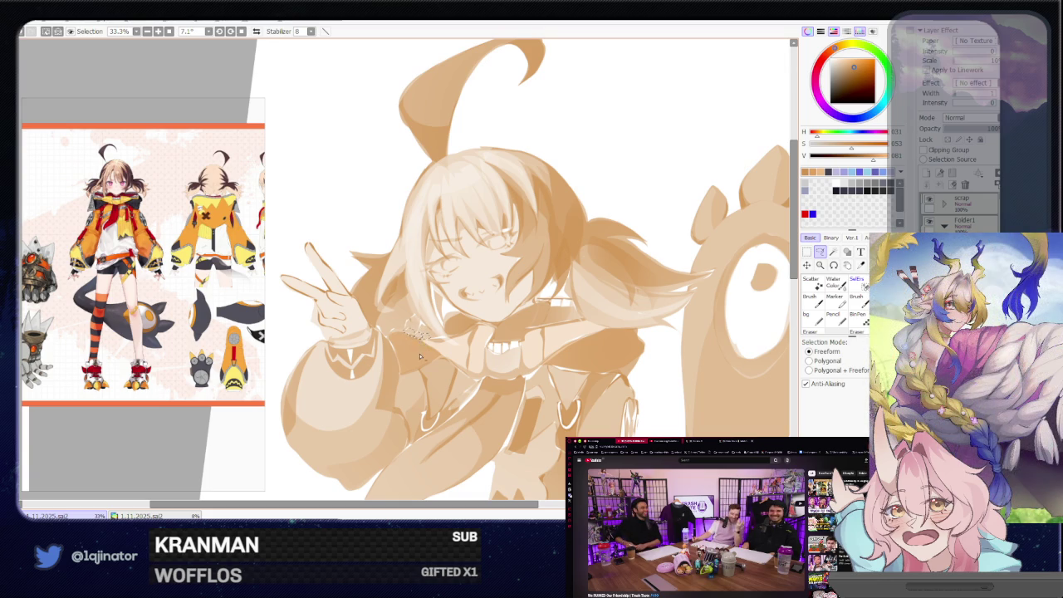
scroll(442, 349, down, 2)
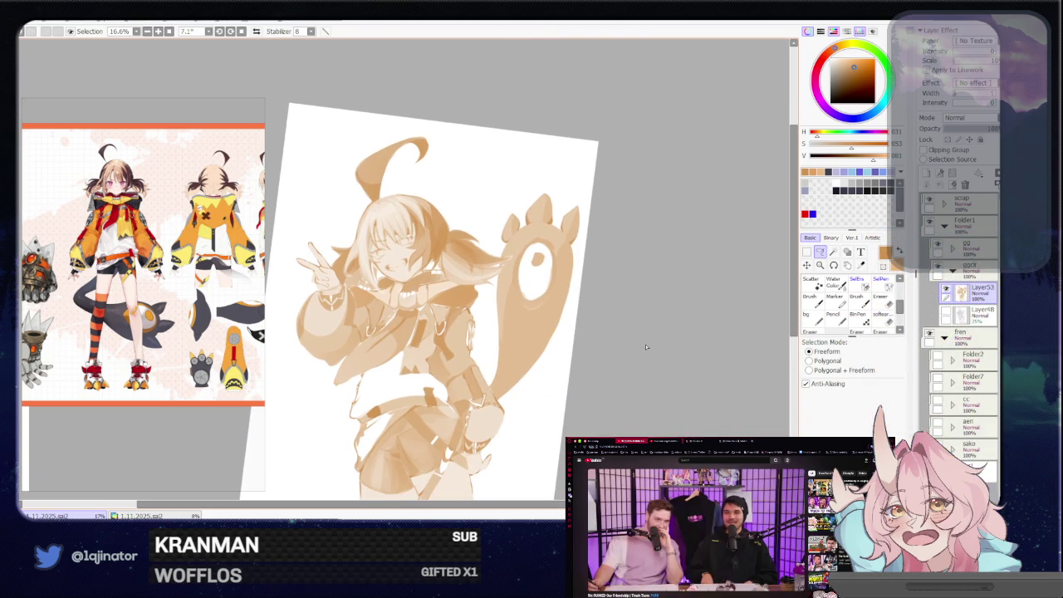
scroll(652, 337, up, 2)
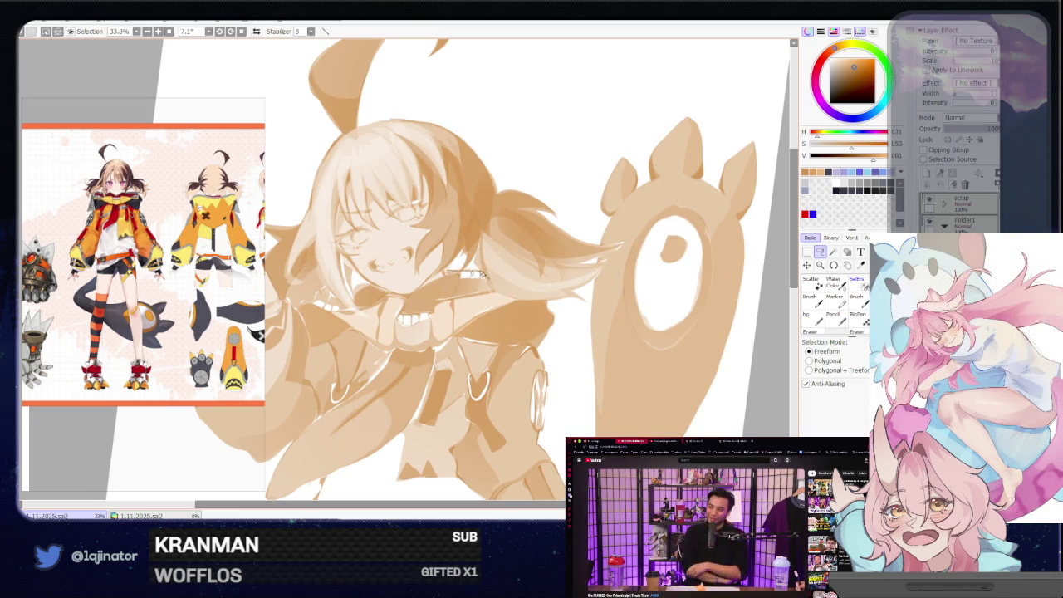
scroll(659, 259, down, 1)
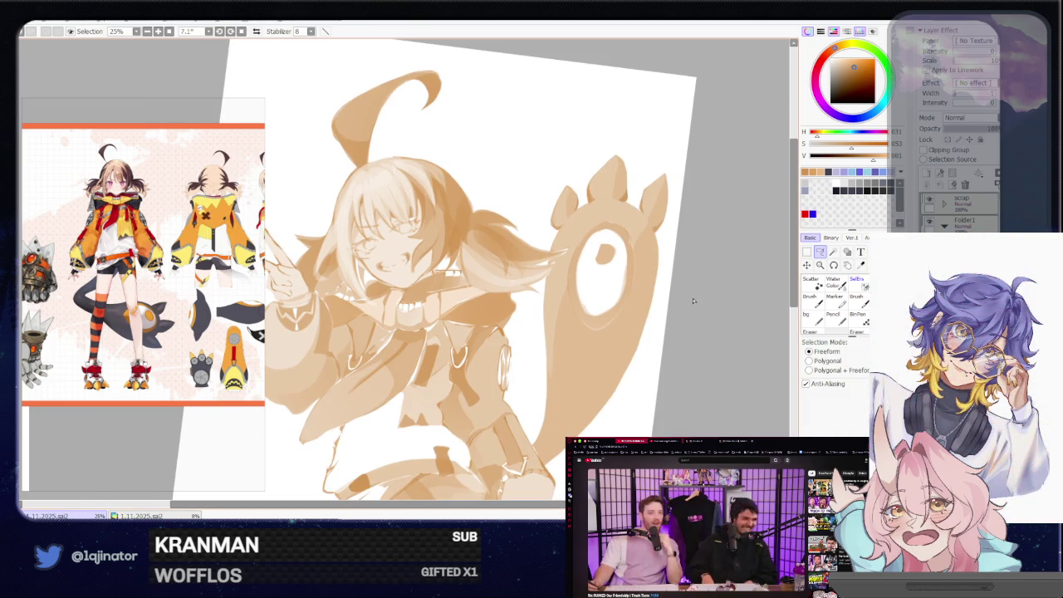
scroll(490, 314, up, 1)
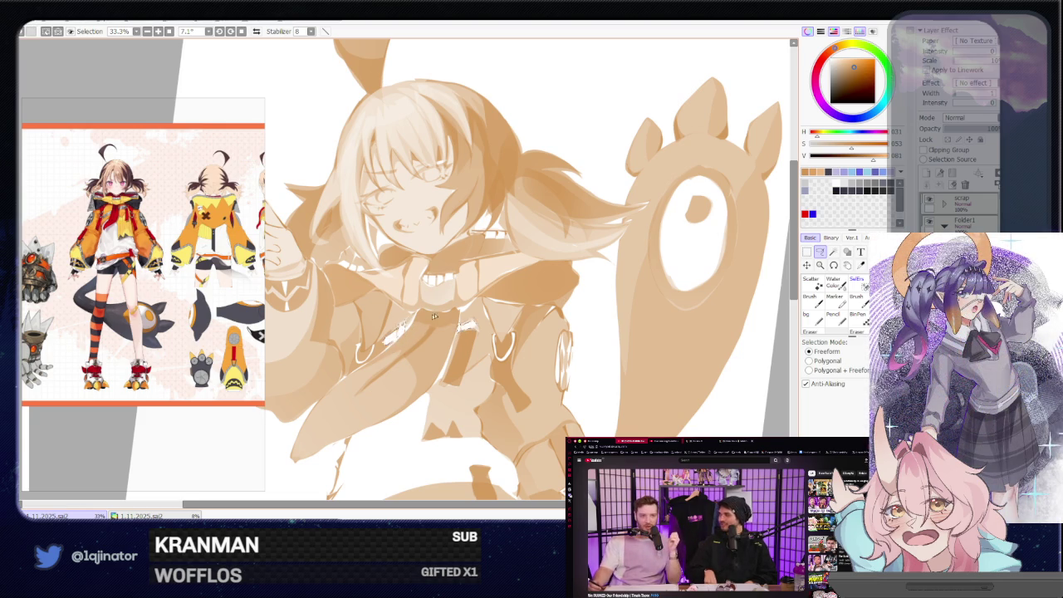
scroll(434, 316, down, 1)
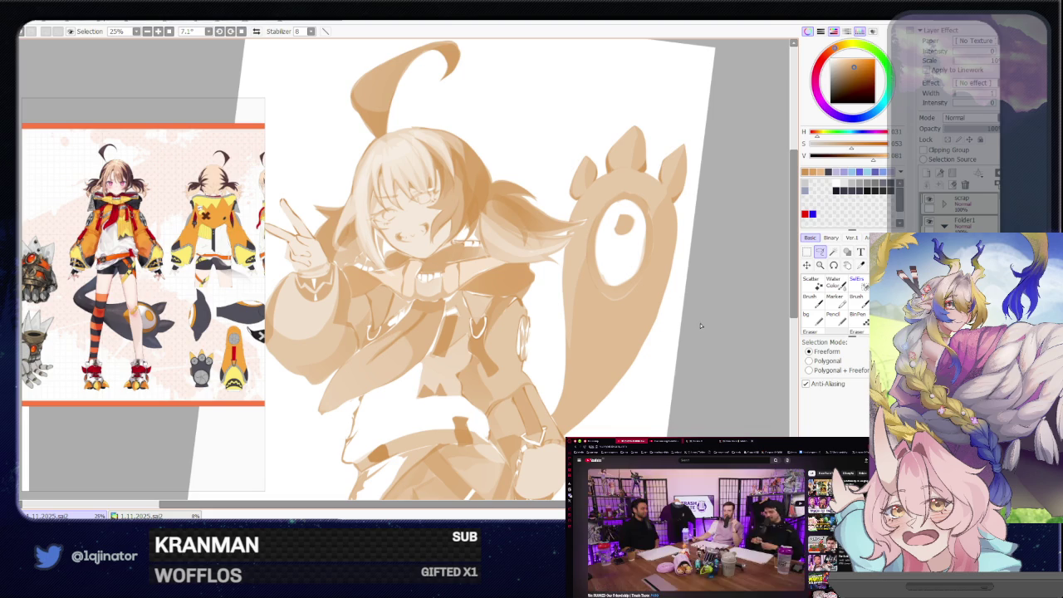
drag(703, 333, 688, 320)
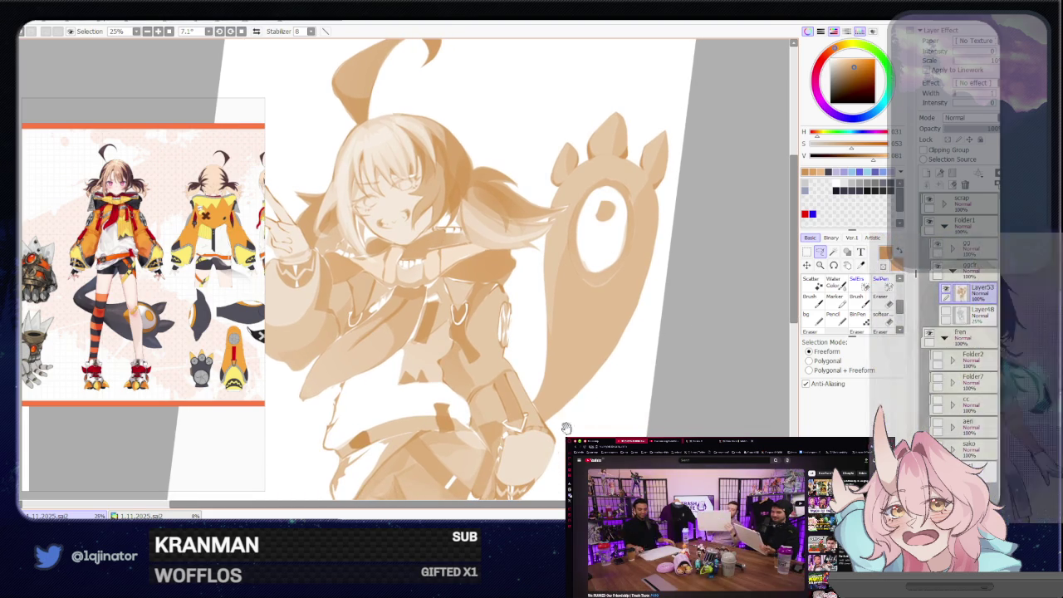
- Scroll down to the legs and loop a large freehand selection around them
scroll(598, 324, down, 5)
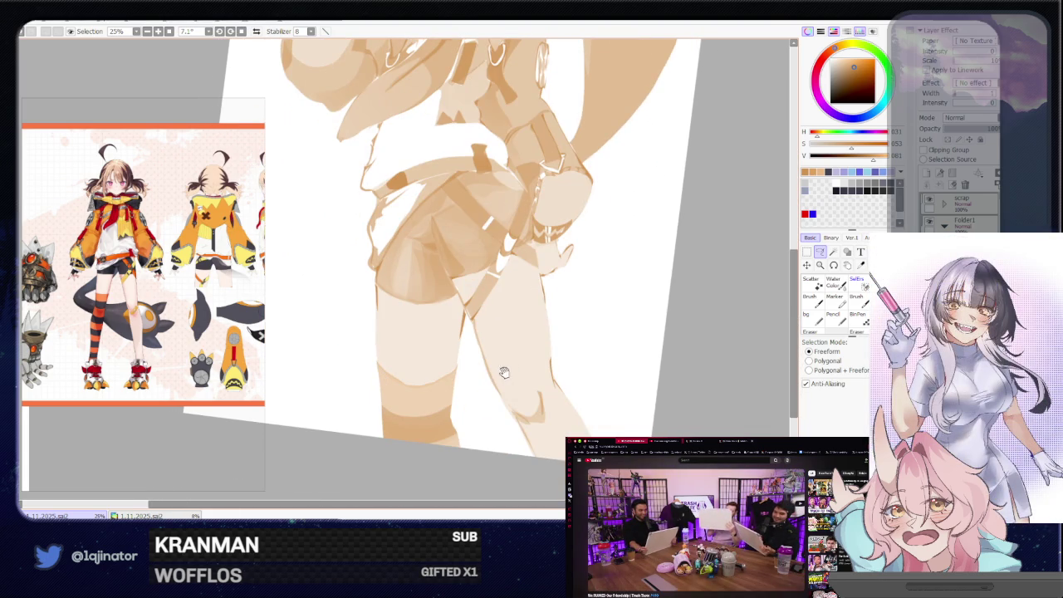
scroll(500, 375, down, 1)
scroll(490, 365, down, 1)
scroll(474, 353, down, 1)
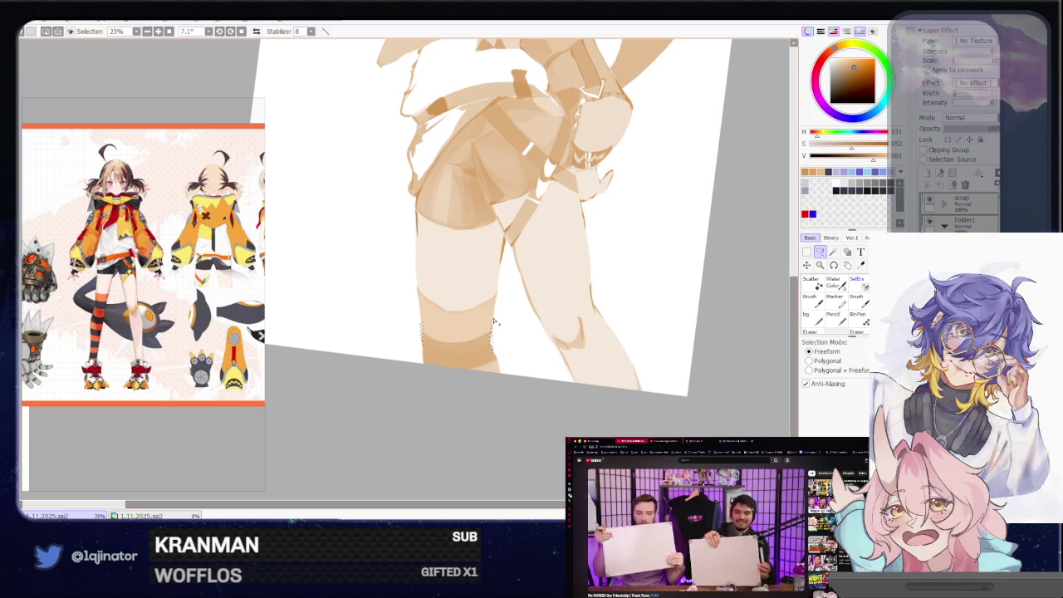
key(w)
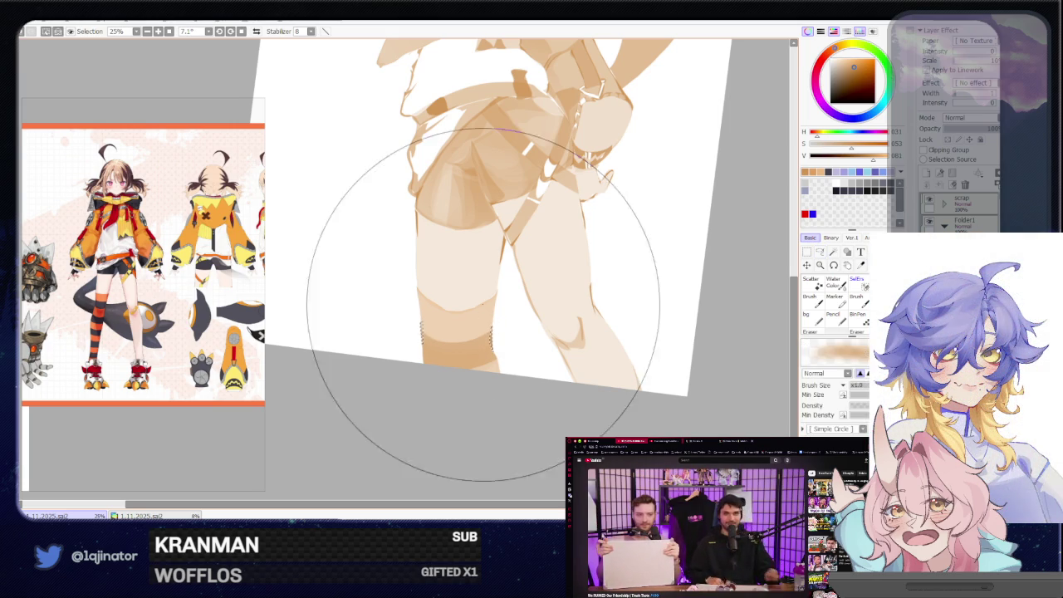
key(l)
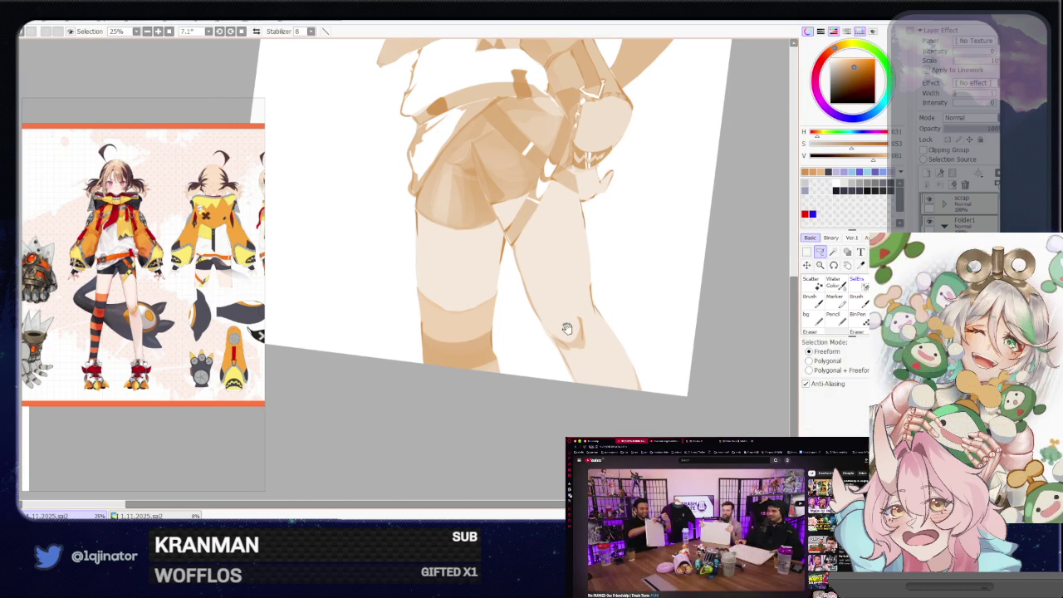
drag(566, 328, 512, 359)
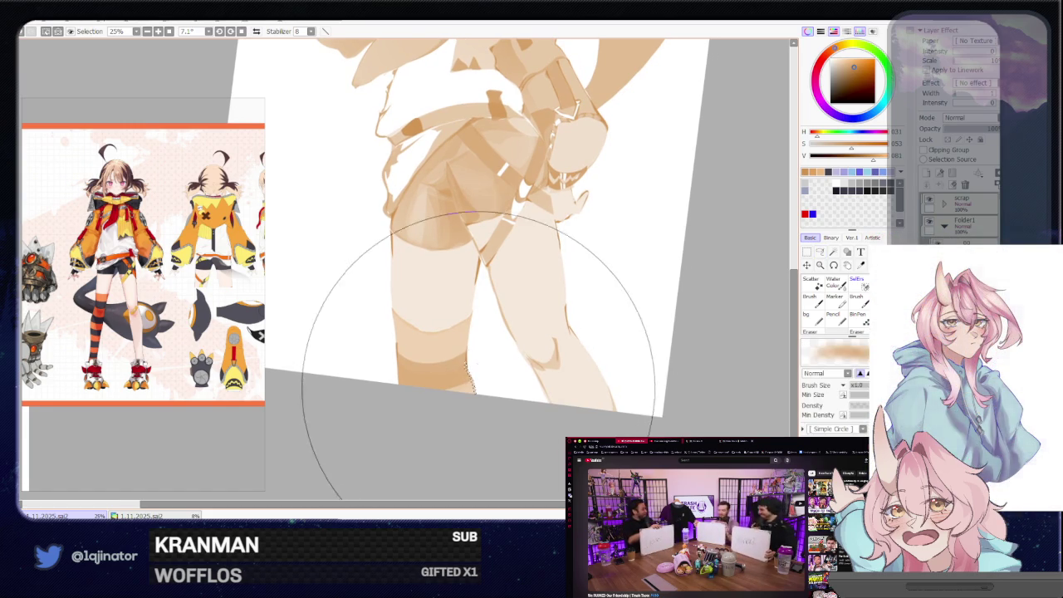
drag(464, 362, 467, 370)
- Rotate the canvas diagonally, lasso the lower-thigh band, then rotate back to 14° and return to the torso
scroll(743, 284, down, 3)
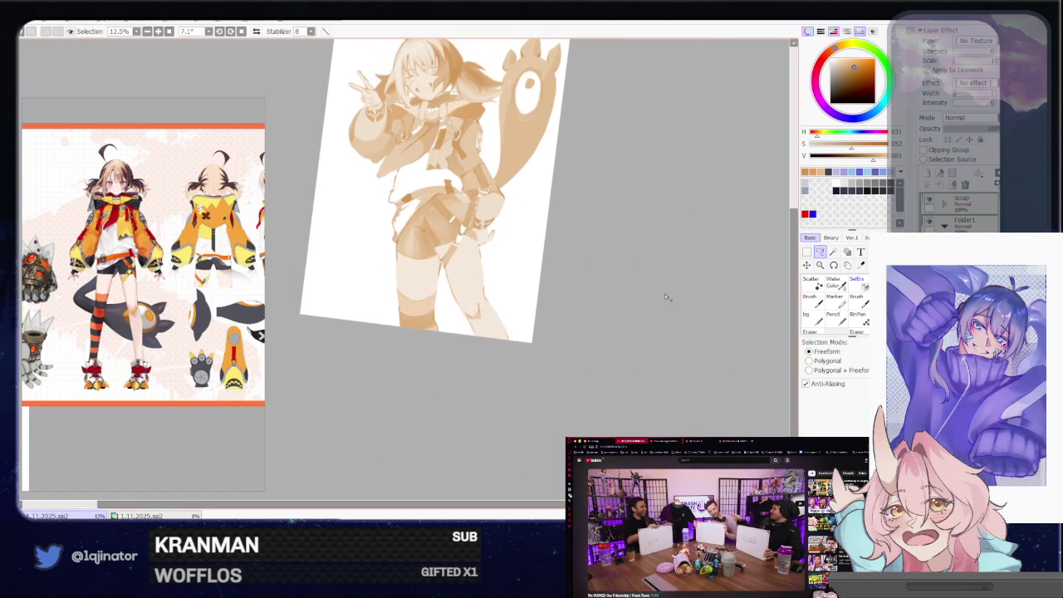
scroll(609, 352, up, 1)
scroll(606, 355, up, 1)
scroll(606, 357, up, 1)
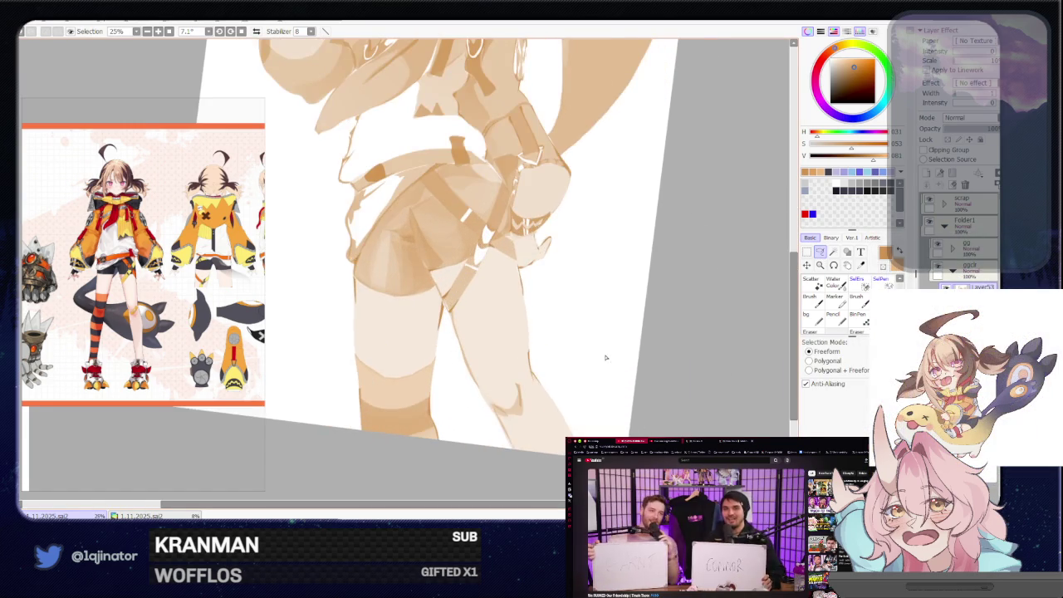
scroll(605, 370, up, 1)
mouse_move(520, 377)
mouse_down()
mouse_move(482, 415)
mouse_move(477, 346)
mouse_up()
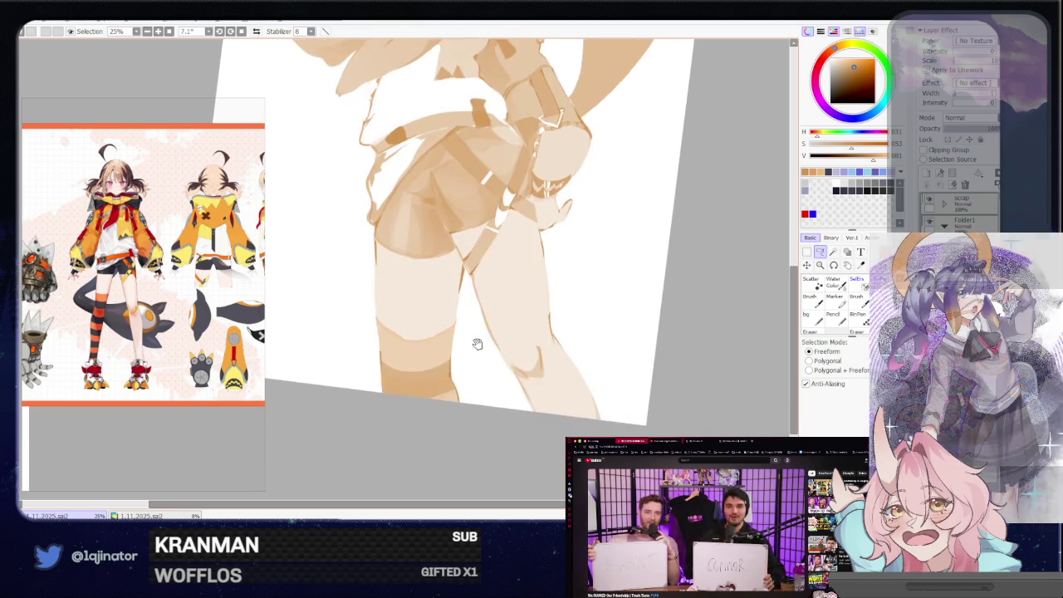
mouse_move(434, 401)
mouse_down()
mouse_move(555, 302)
mouse_move(505, 335)
mouse_move(472, 398)
mouse_up()
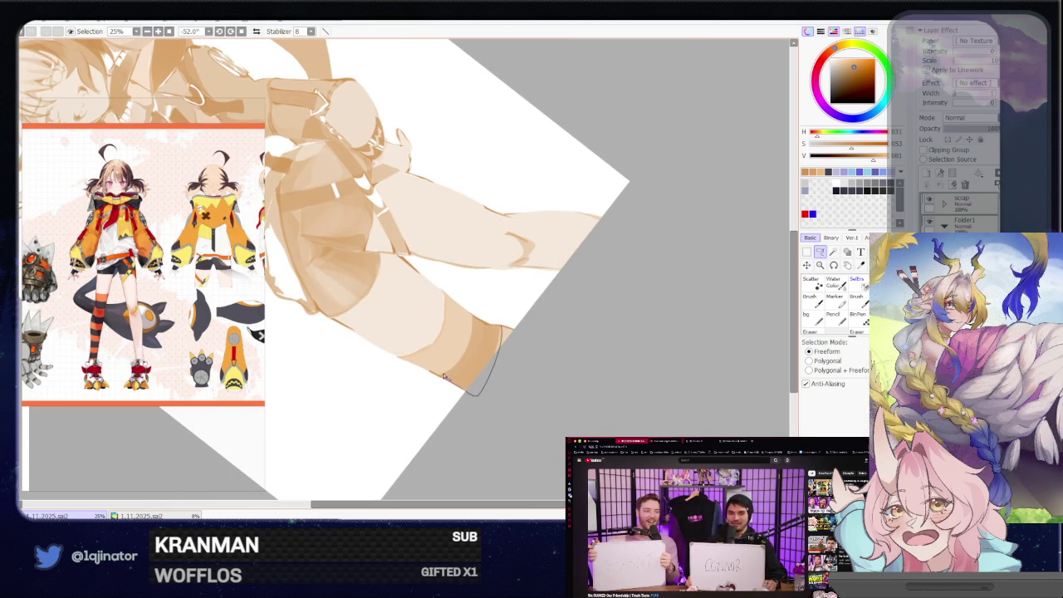
drag(471, 347, 498, 332)
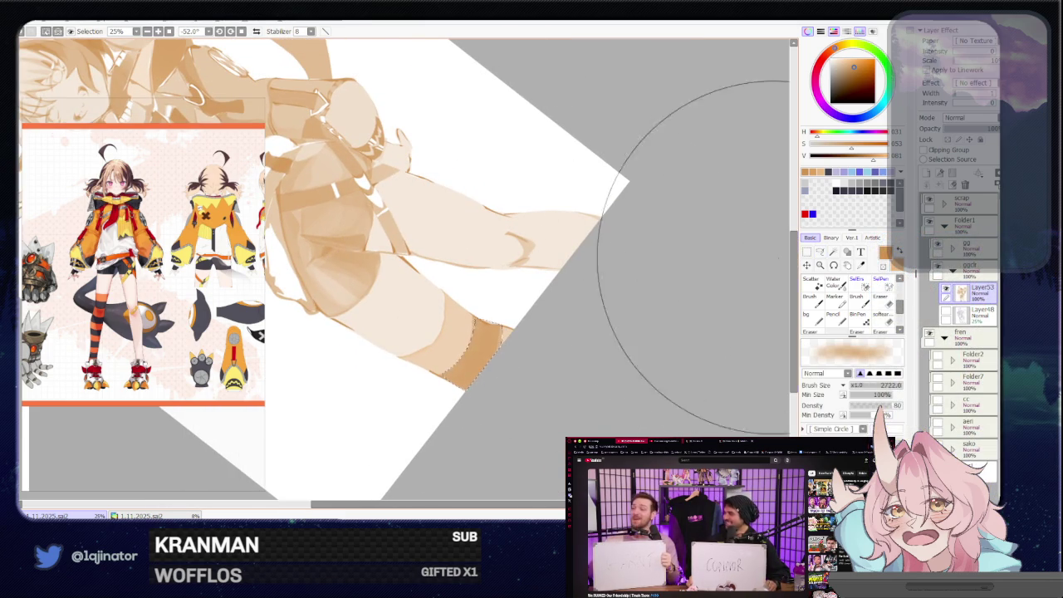
drag(772, 280, 484, 362)
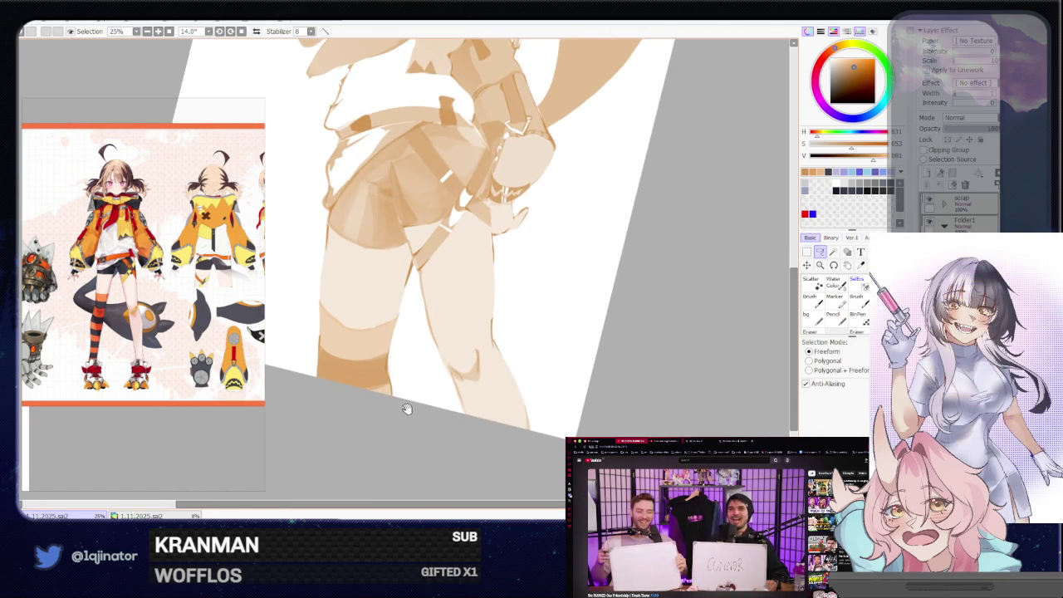
scroll(419, 406, up, 5)
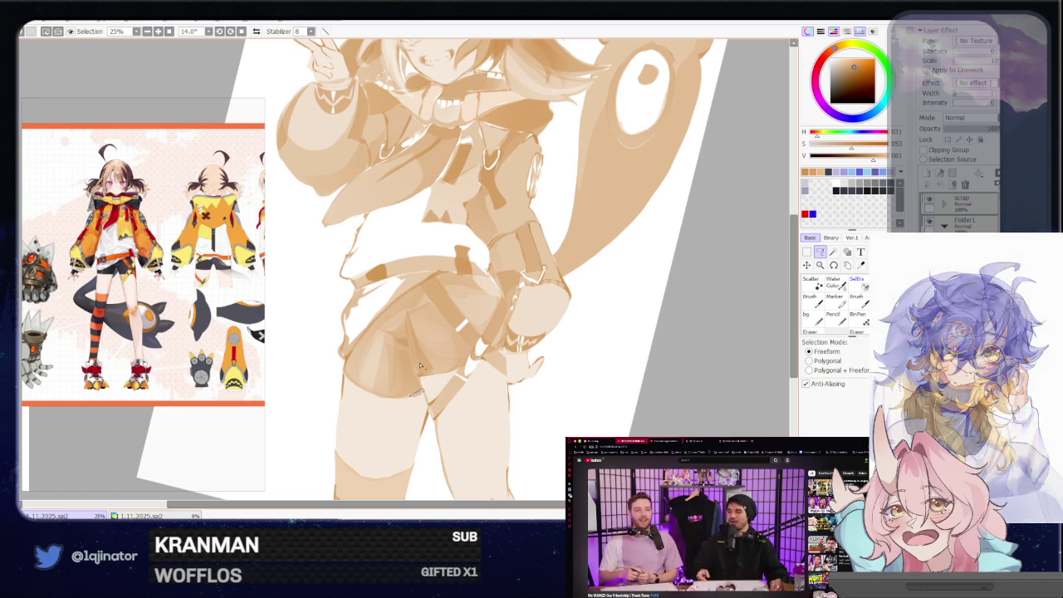
- Show the upper body, loop a freeform selection on the skirt, then clear it
key(b)
key(a)
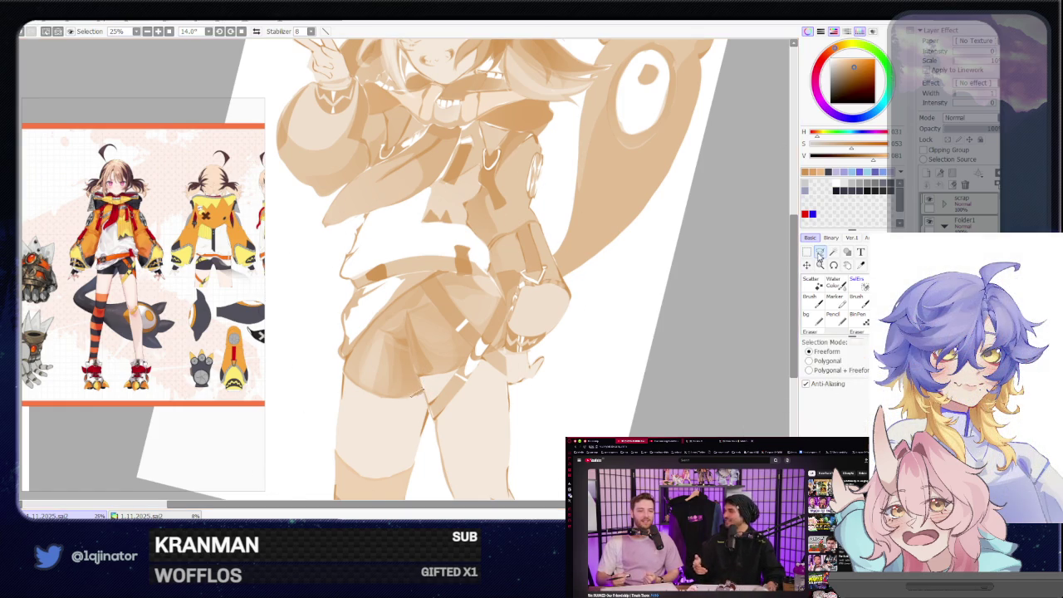
drag(494, 285, 475, 364)
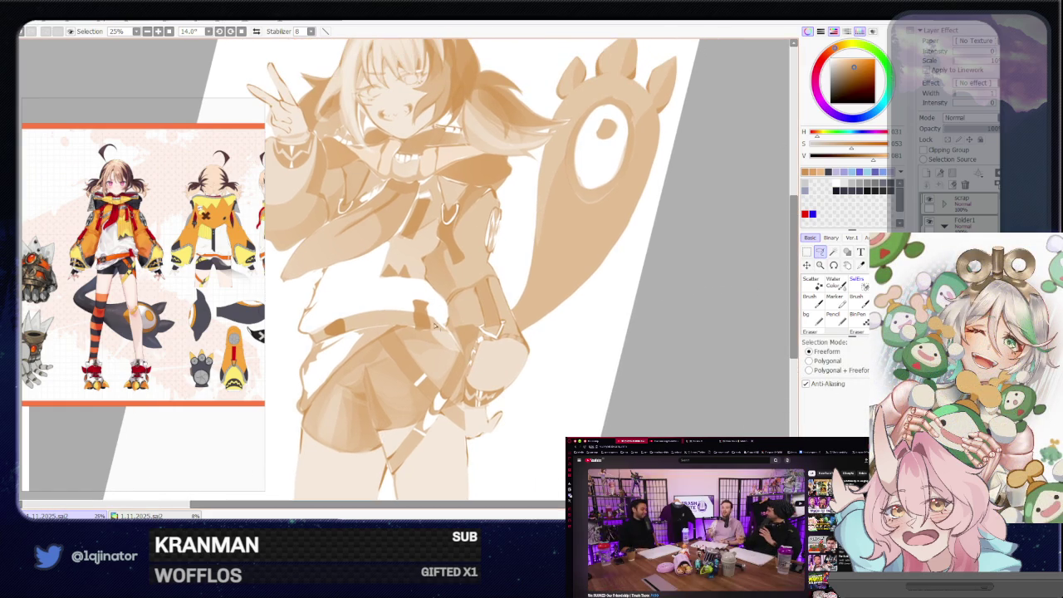
drag(432, 335, 446, 349)
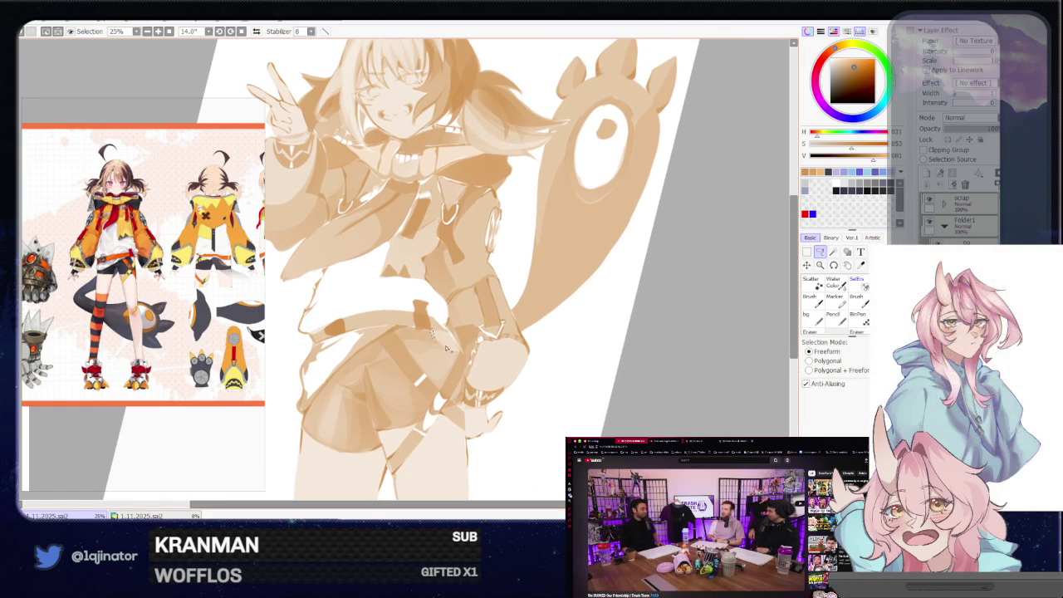
key(ctrl+d)
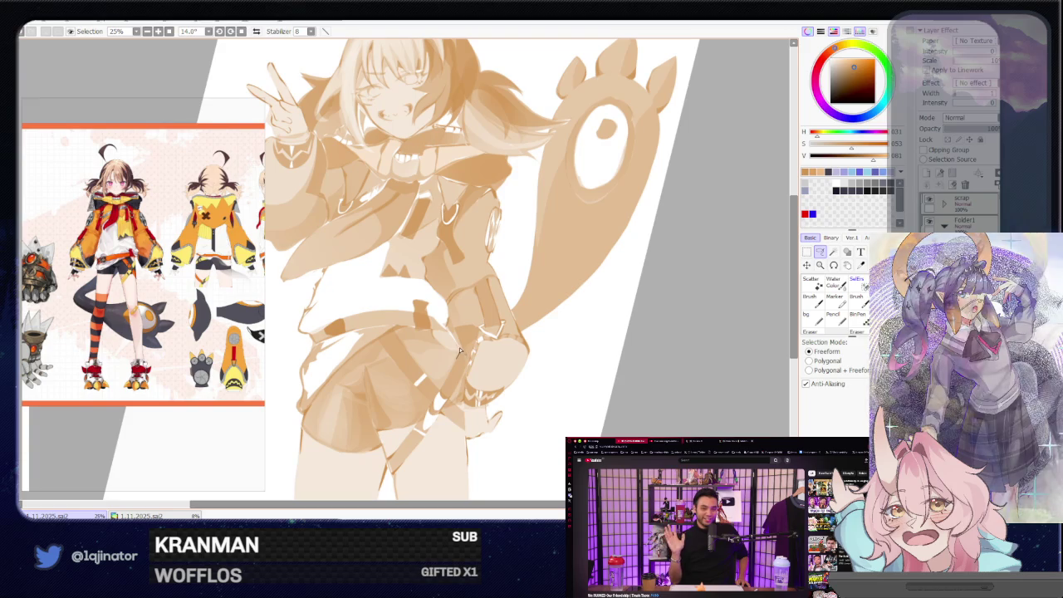
- Select a thin strip on the skirt for shading, then zoom to 33.3% on the face
drag(461, 353, 394, 330)
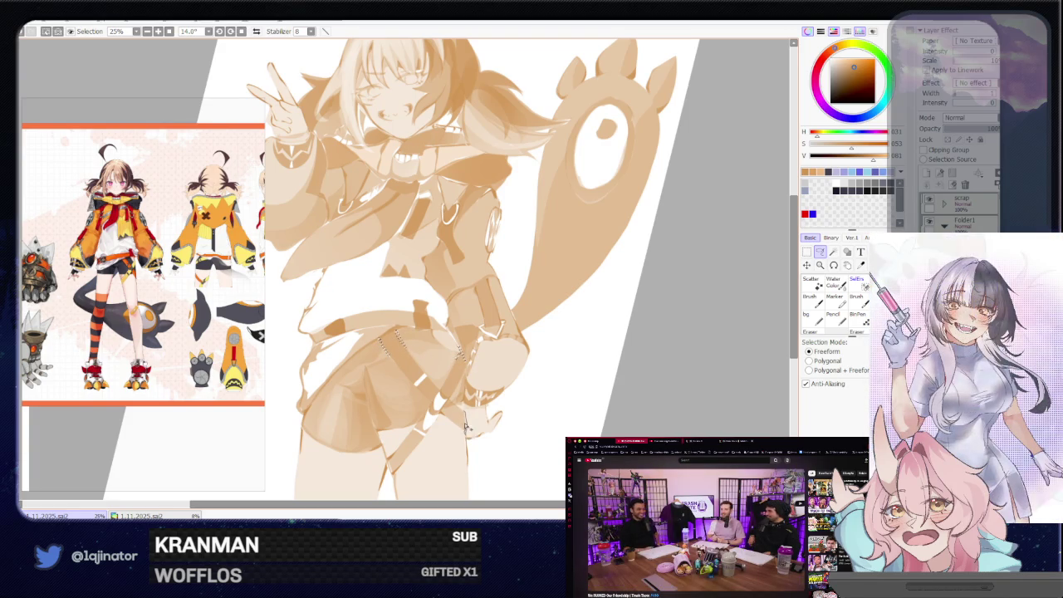
key(w)
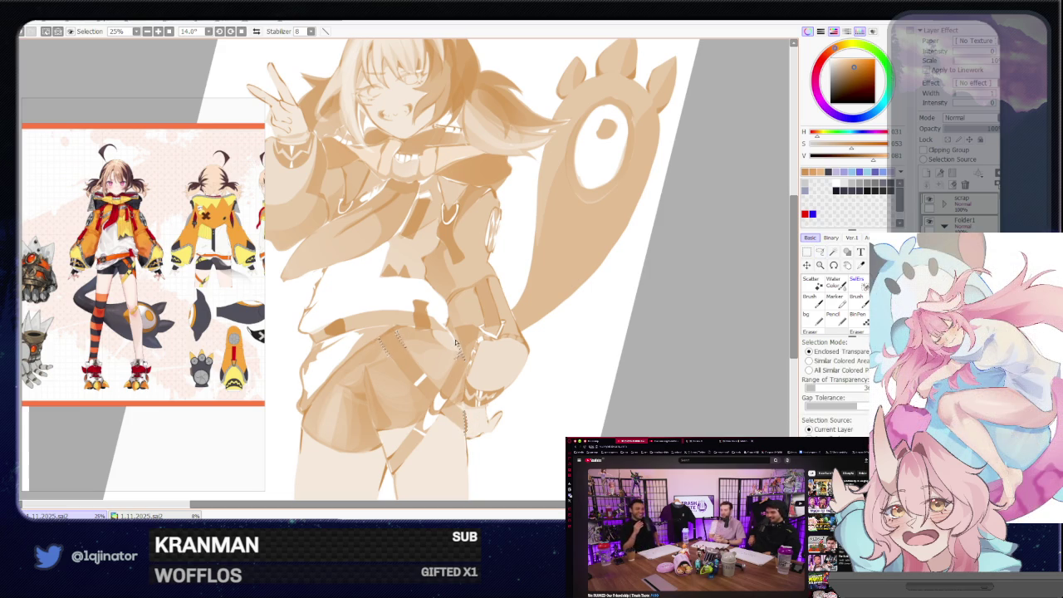
key(b)
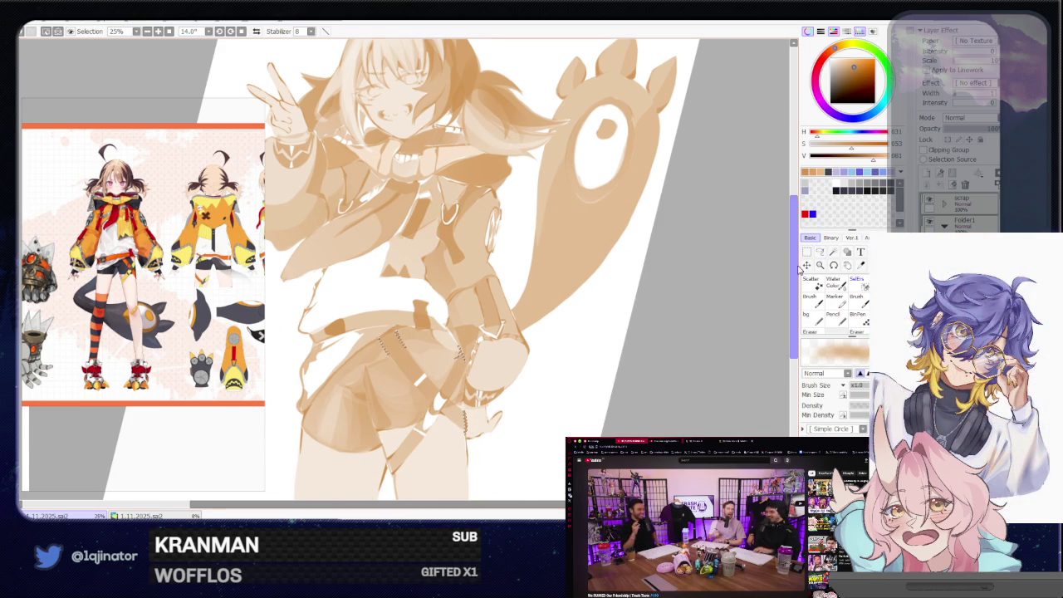
key(l)
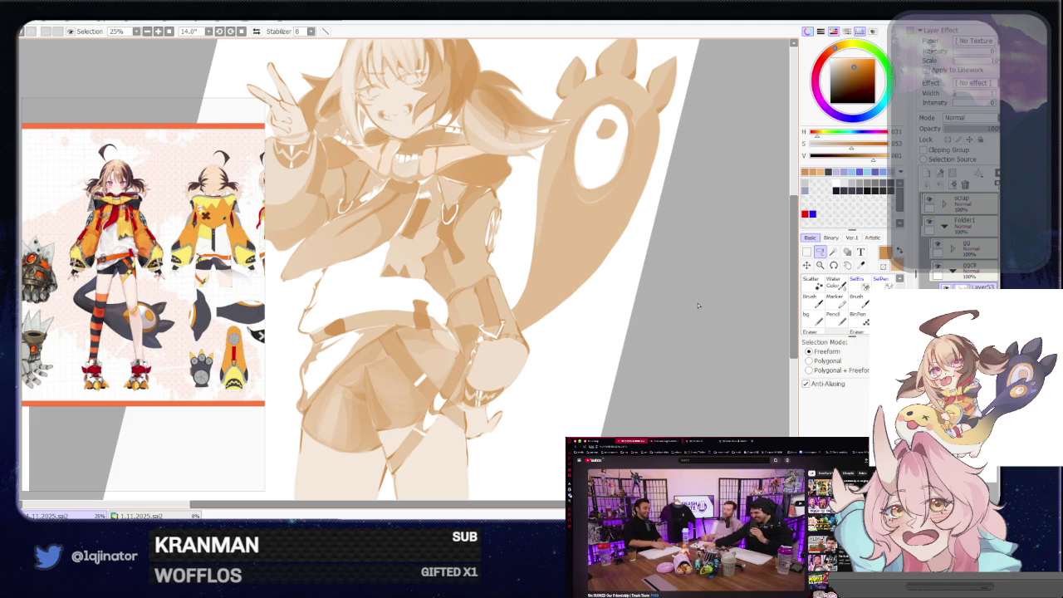
scroll(410, 368, up, 1)
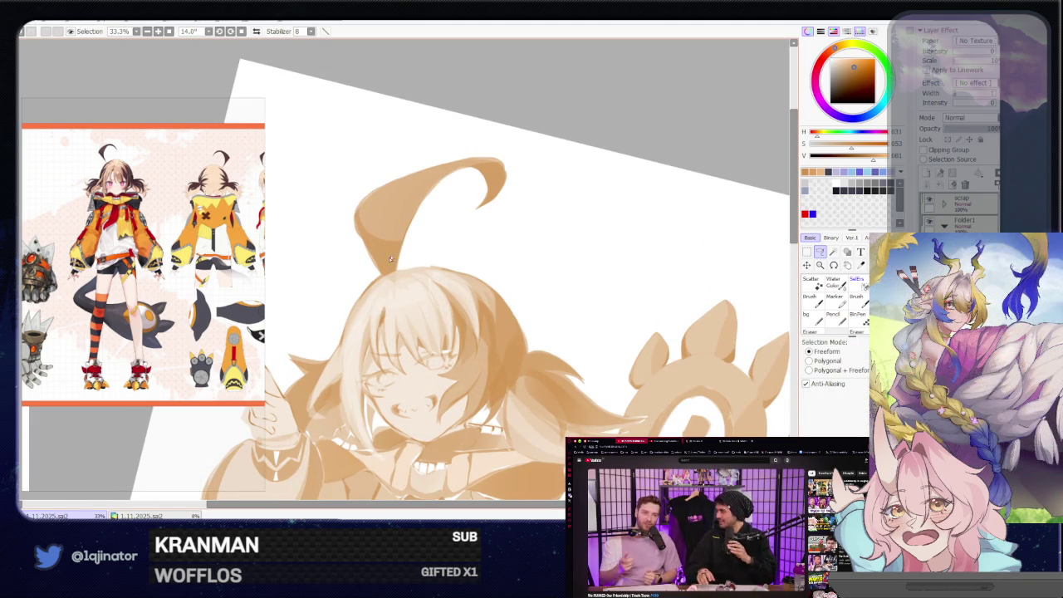
- Centre the head and shade a small patch of hair near the hairclip
mouse_move(386, 301)
mouse_down()
mouse_move(416, 252)
mouse_move(435, 256)
mouse_up()
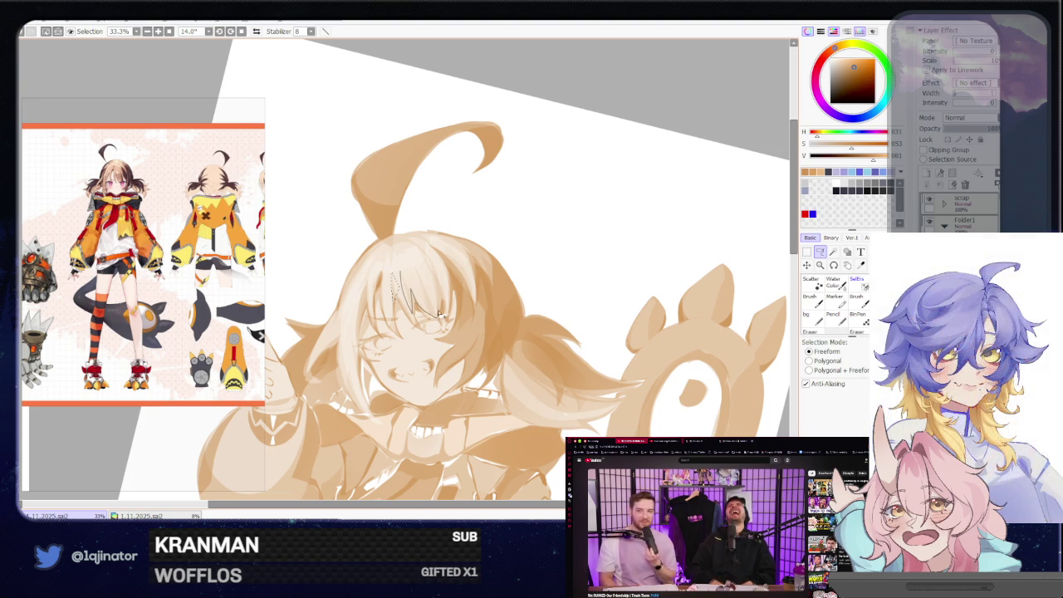
key(e)
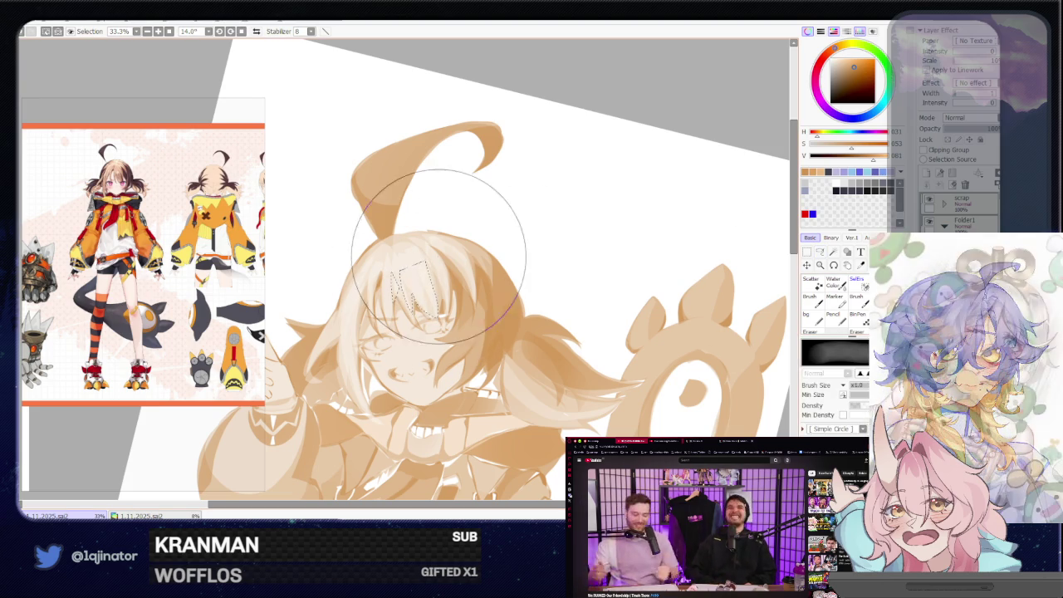
key(m)
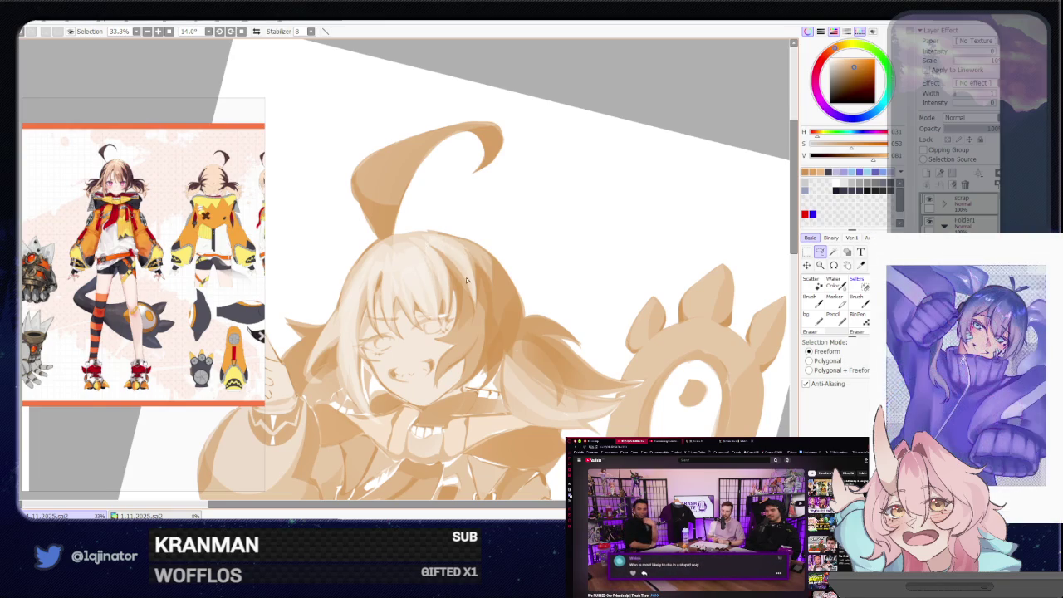
drag(475, 300, 470, 332)
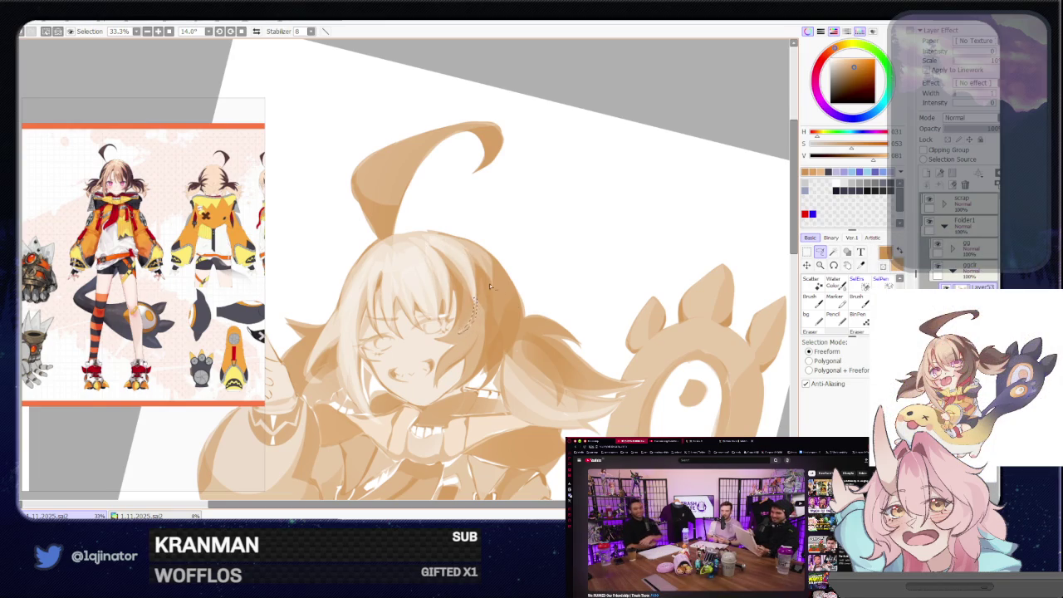
key(b)
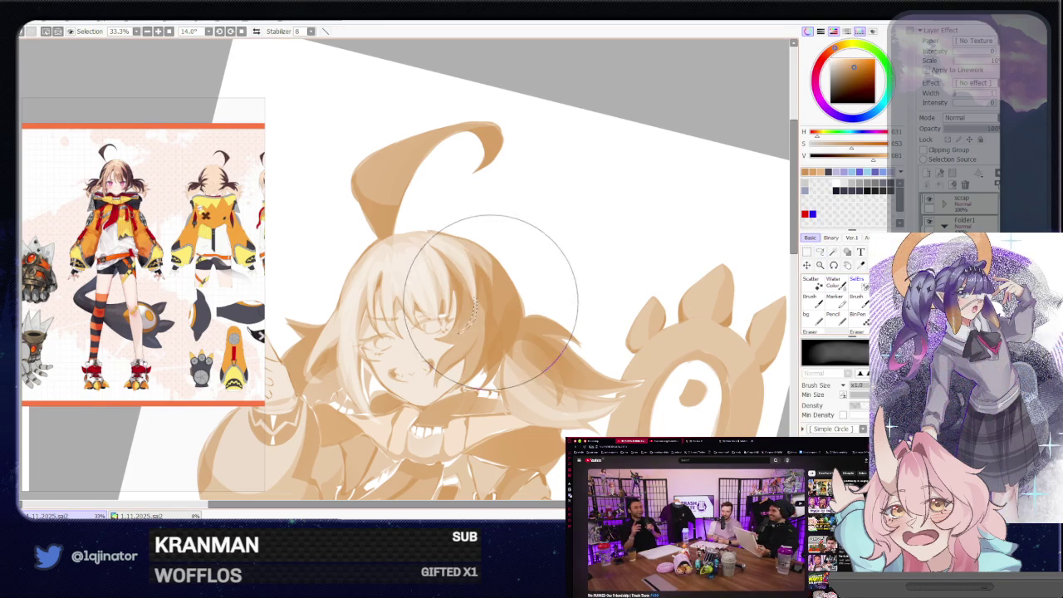
key(l)
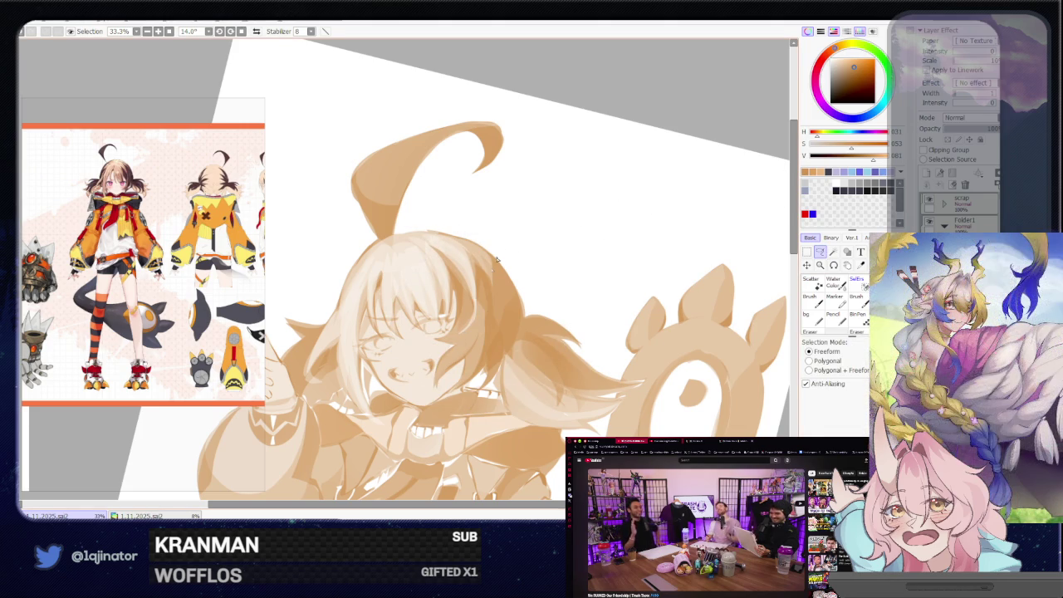
- Outline a strip along the head's right hair edge and paint shading inside it
drag(463, 316, 456, 314)
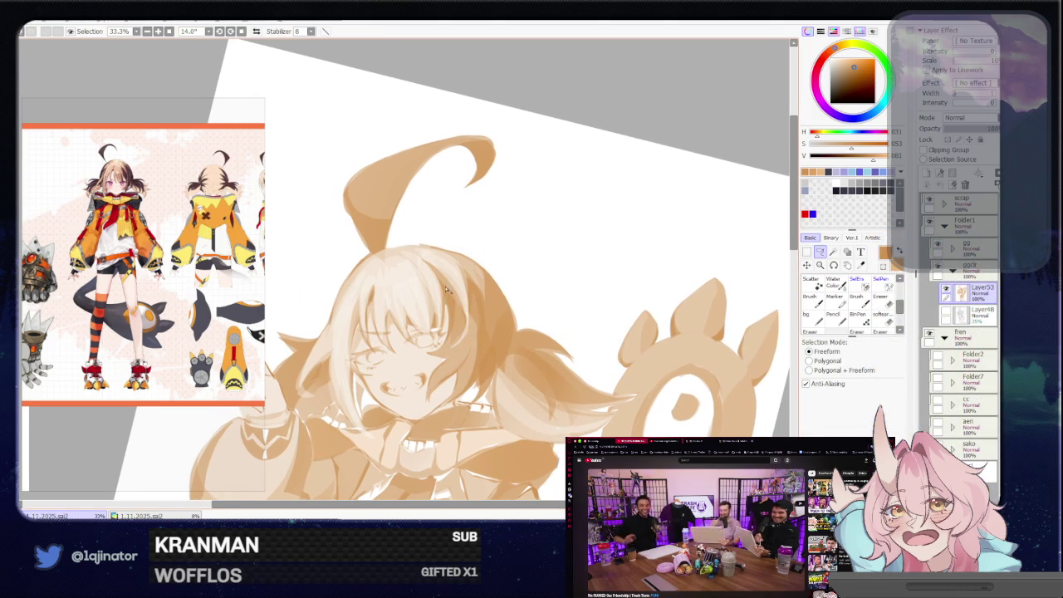
drag(446, 289, 532, 282)
key(ctrl+d)
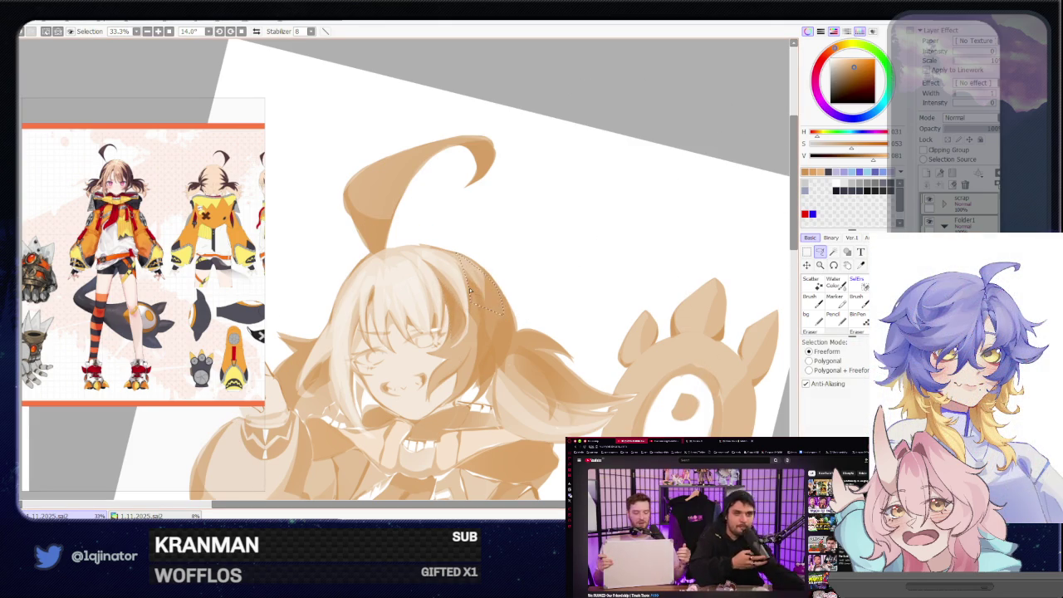
drag(458, 258, 507, 329)
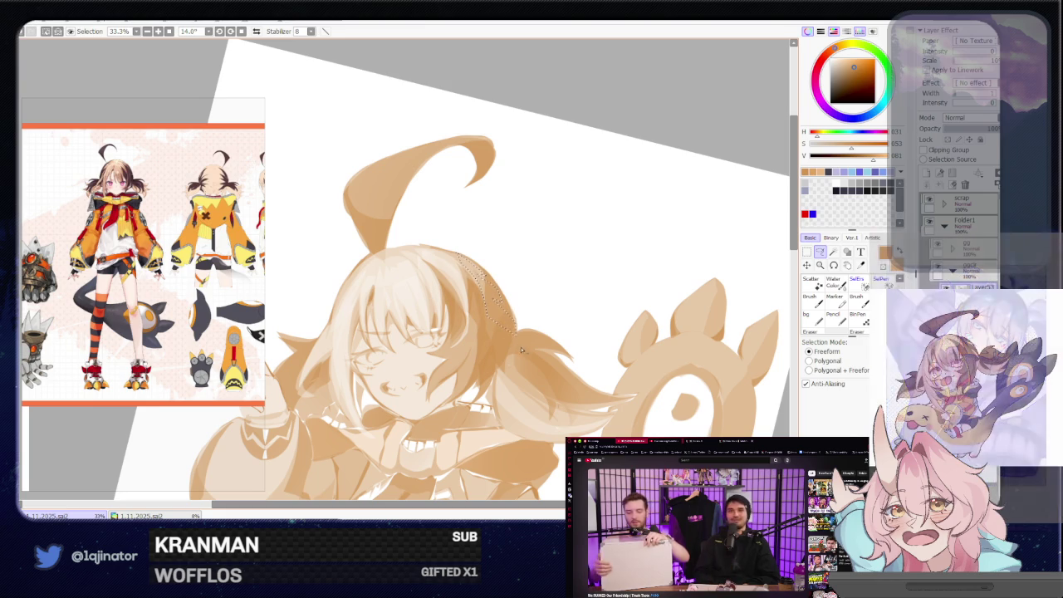
drag(509, 341, 474, 309)
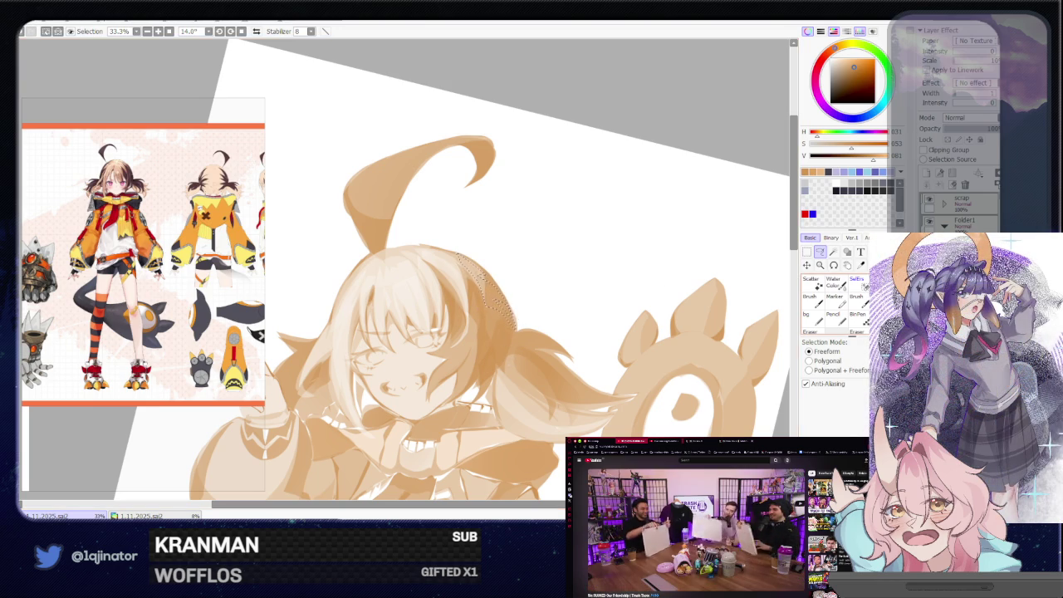
key(e)
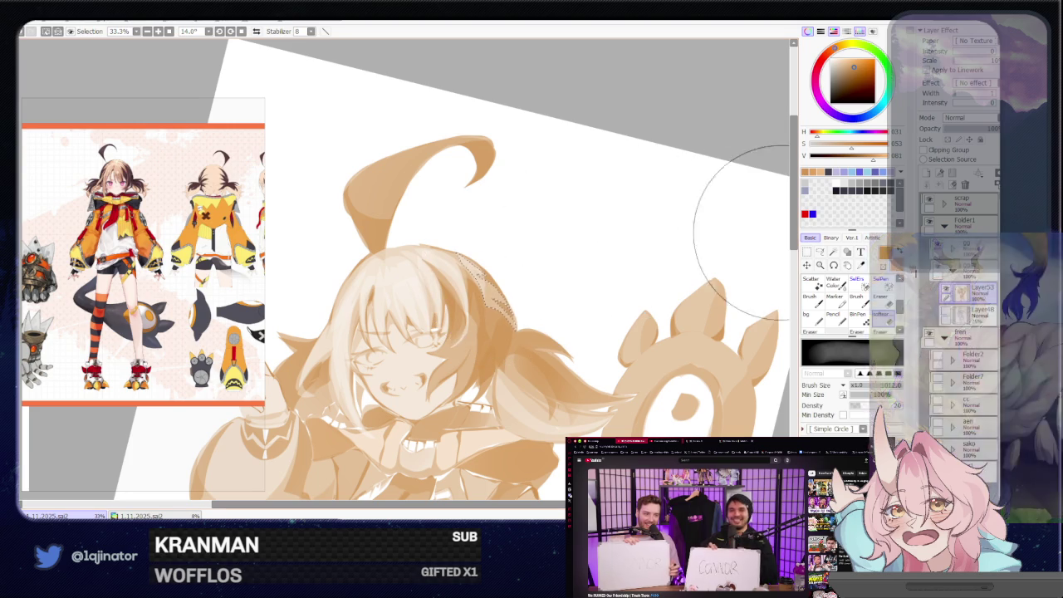
click(819, 252)
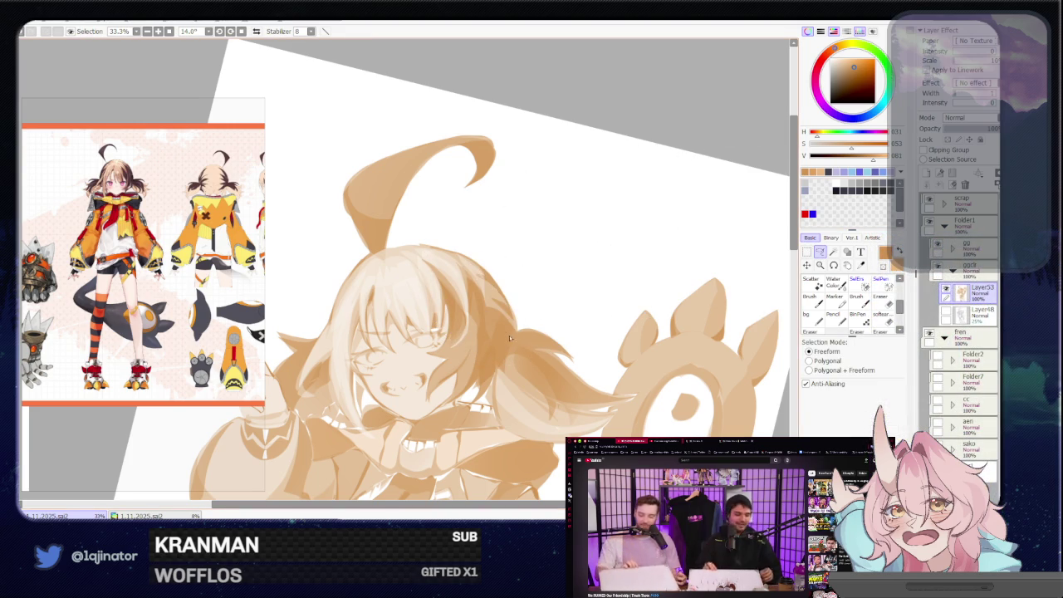
drag(560, 274, 513, 282)
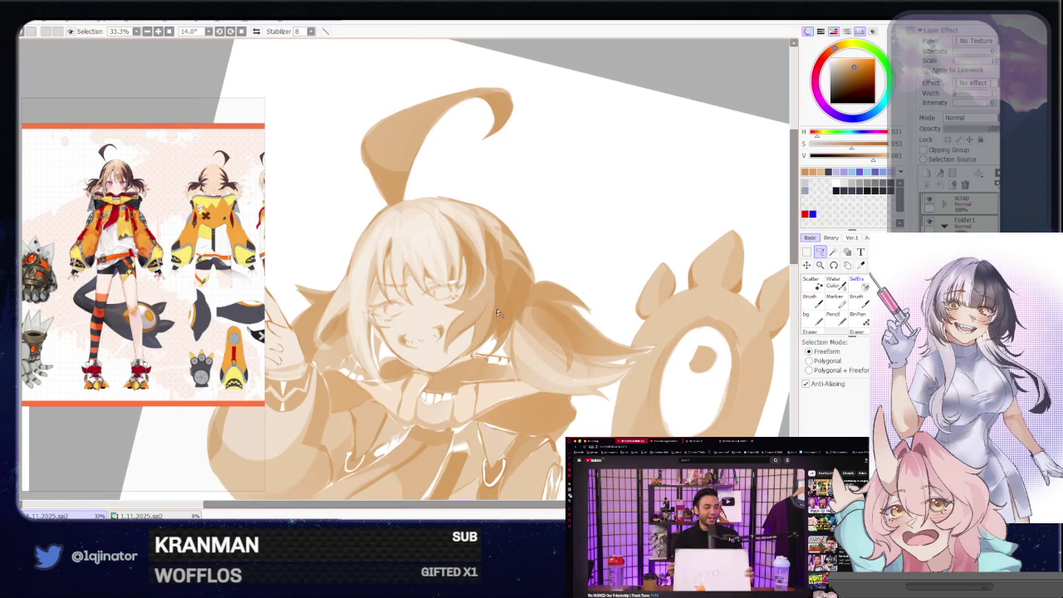